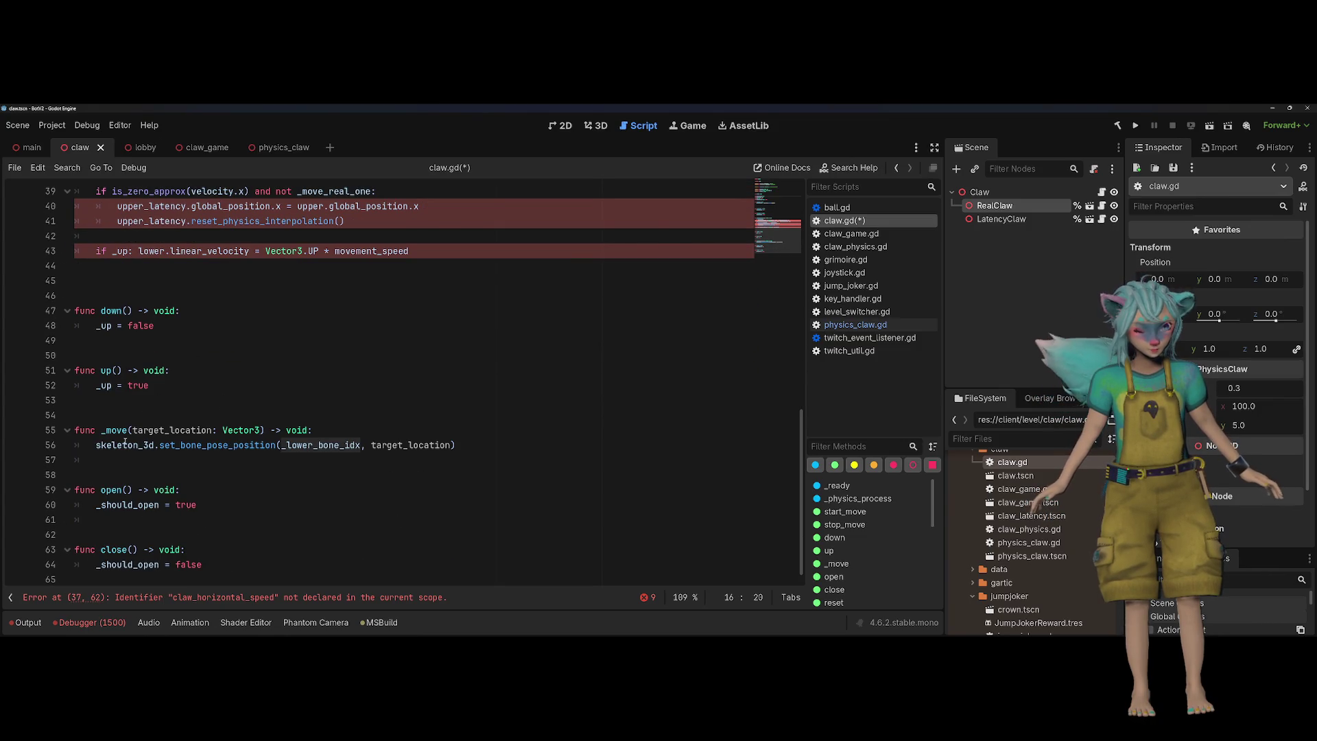
Select and delete the whole _move function in claw.gd, then return to the top of the script
left_click_drag(131, 416, 370, 461)
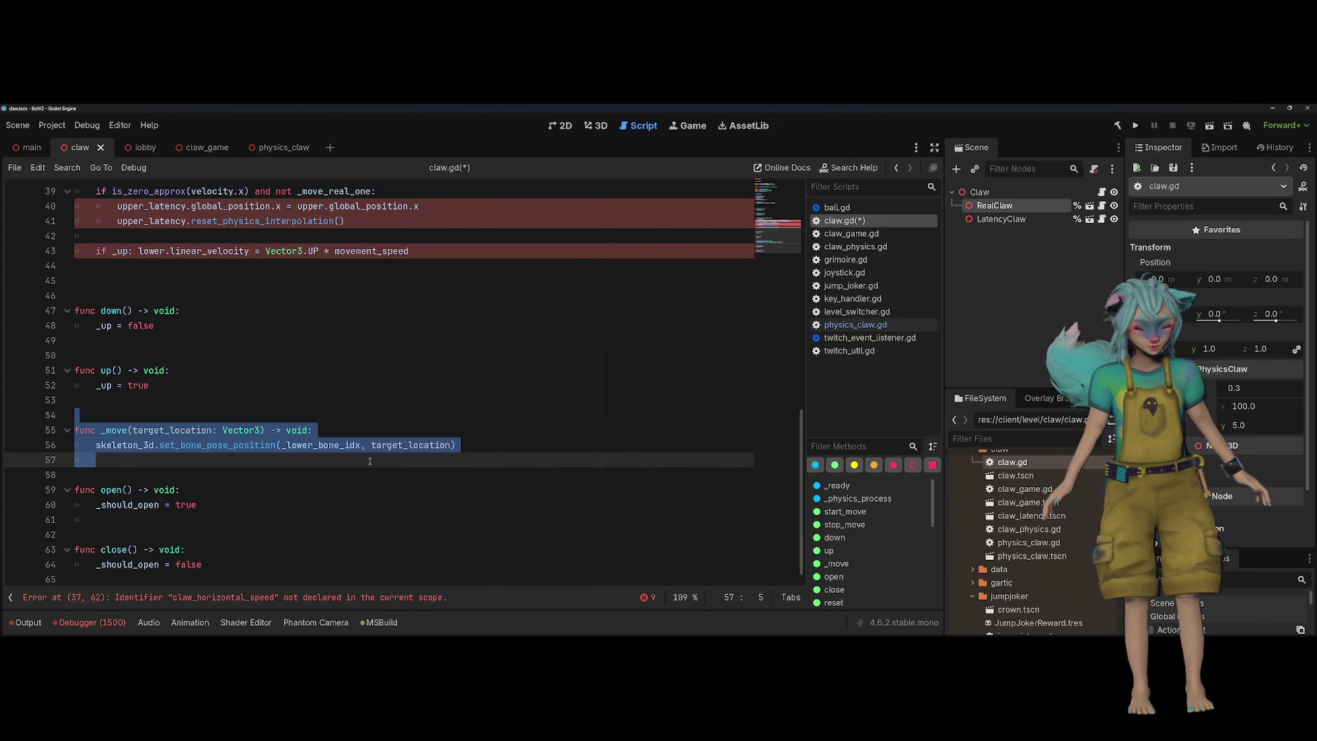
right_click(370, 460)
key("Escape")
double_click(114, 430)
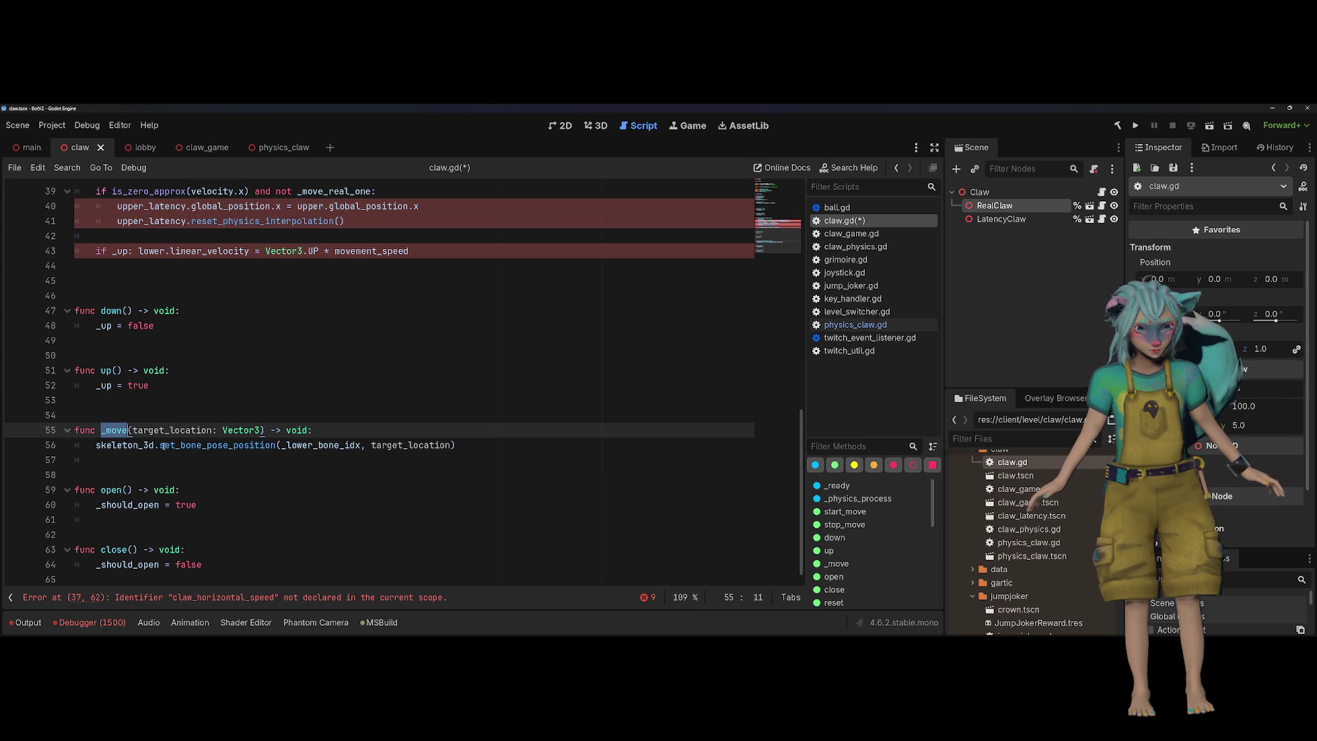
left_click_drag(41, 490, 41, 428)
key("Delete")
key("Up")
key("Up")
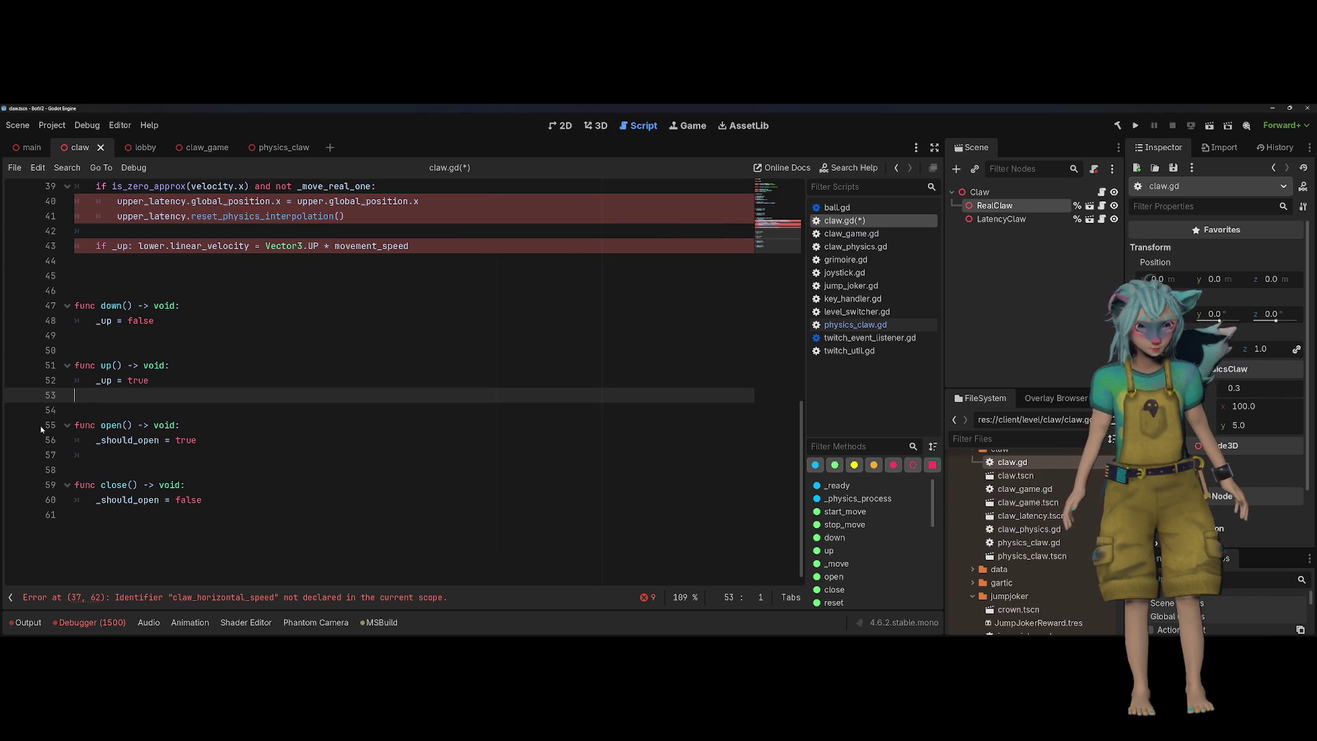
scroll(135, 412, "up", 5)
scroll(137, 411, "up", 7)
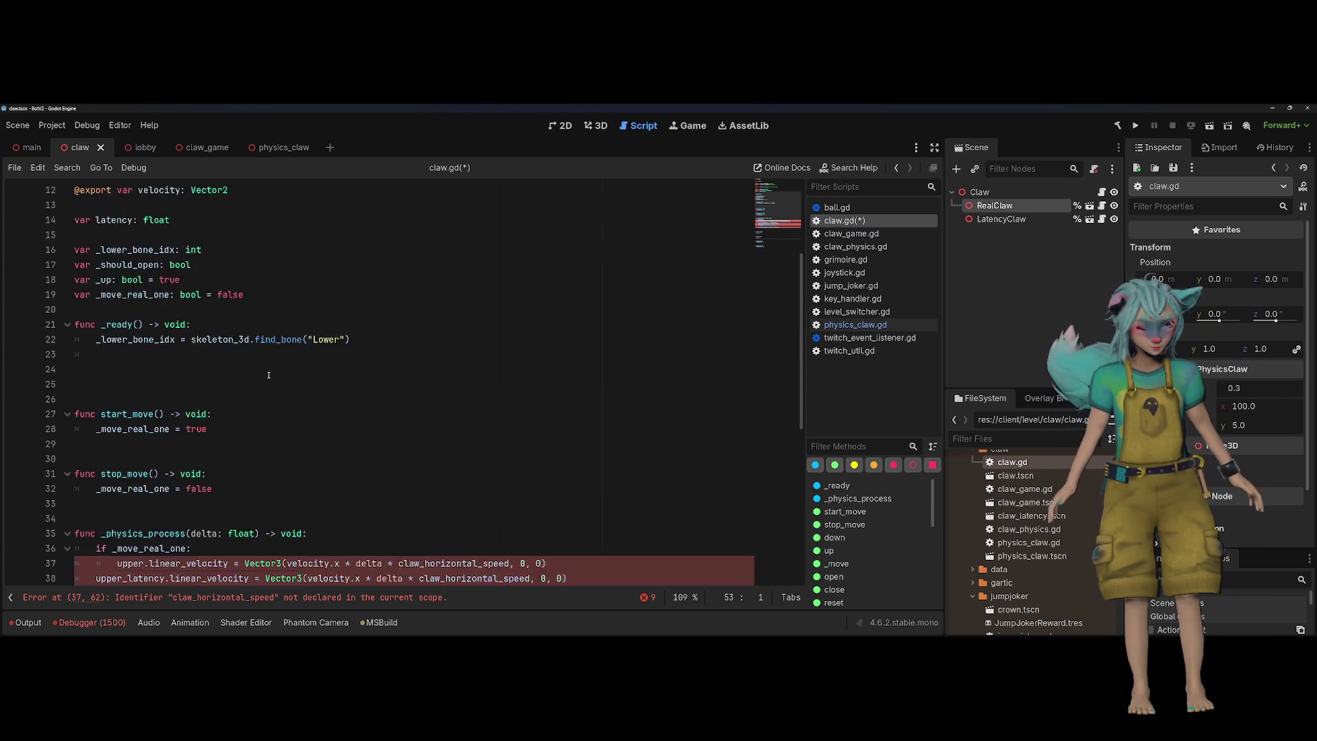
Replace the Lower bone lookup in _ready with pass
left_click_drag(374, 497, 2, 452)
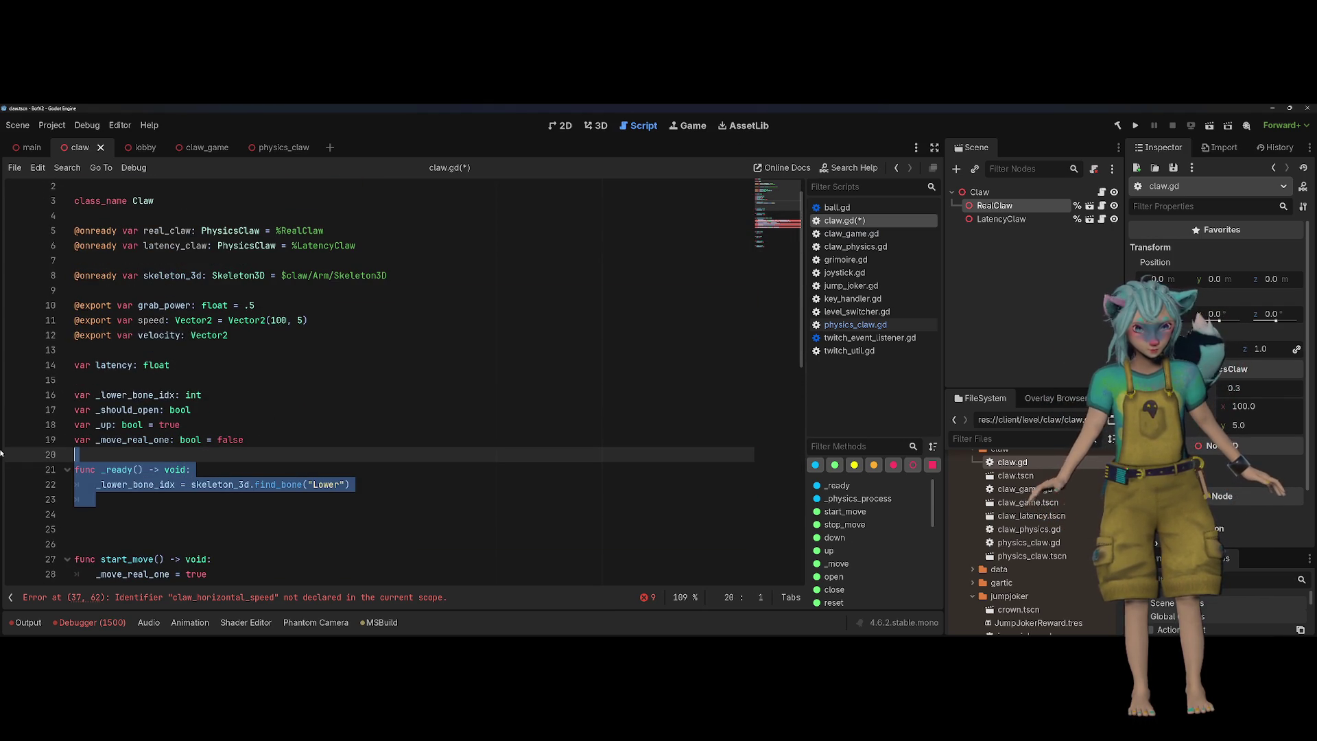
key("shift+Down")
key("shift+Down")
key("Delete")
type("pass")
Add 'real_claw.speed = speed' as a new line in _ready using autocomplete
left_click(249, 275)
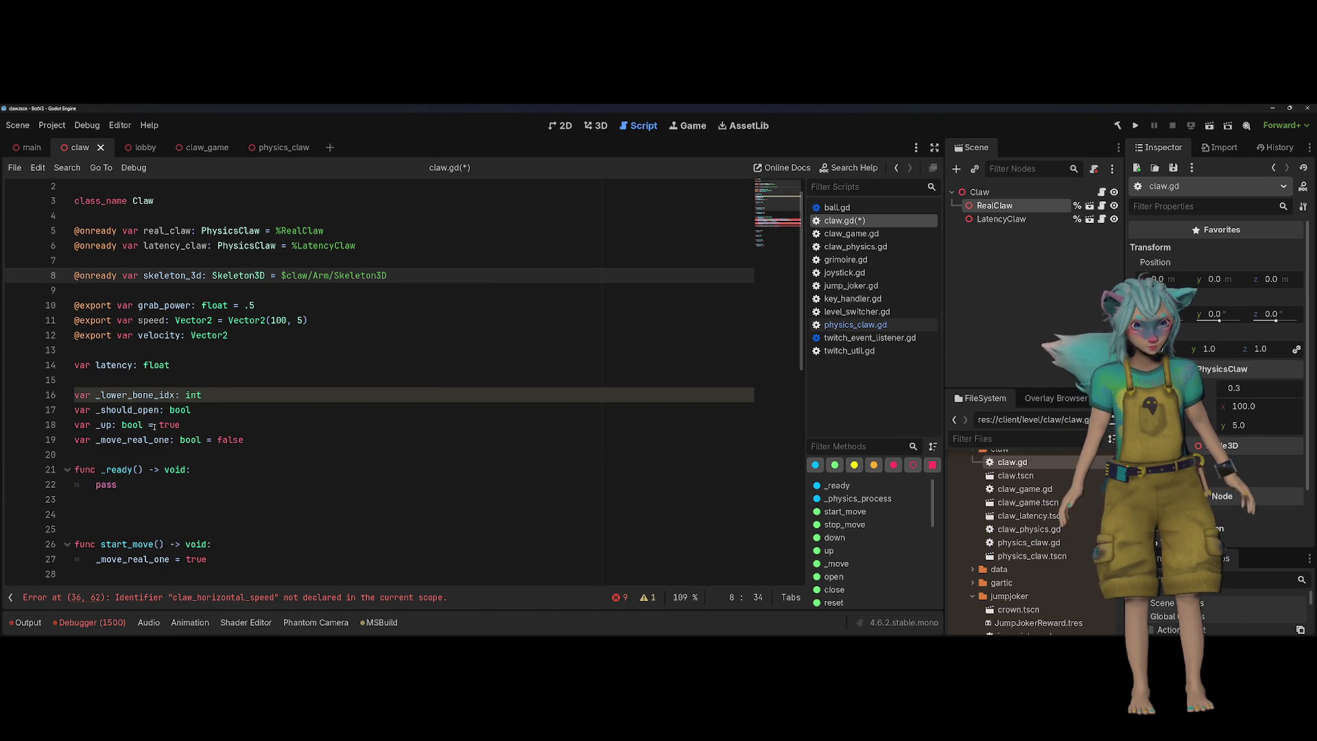
left_click(311, 484)
left_click(310, 472)
key("Return")
type("real_clas")
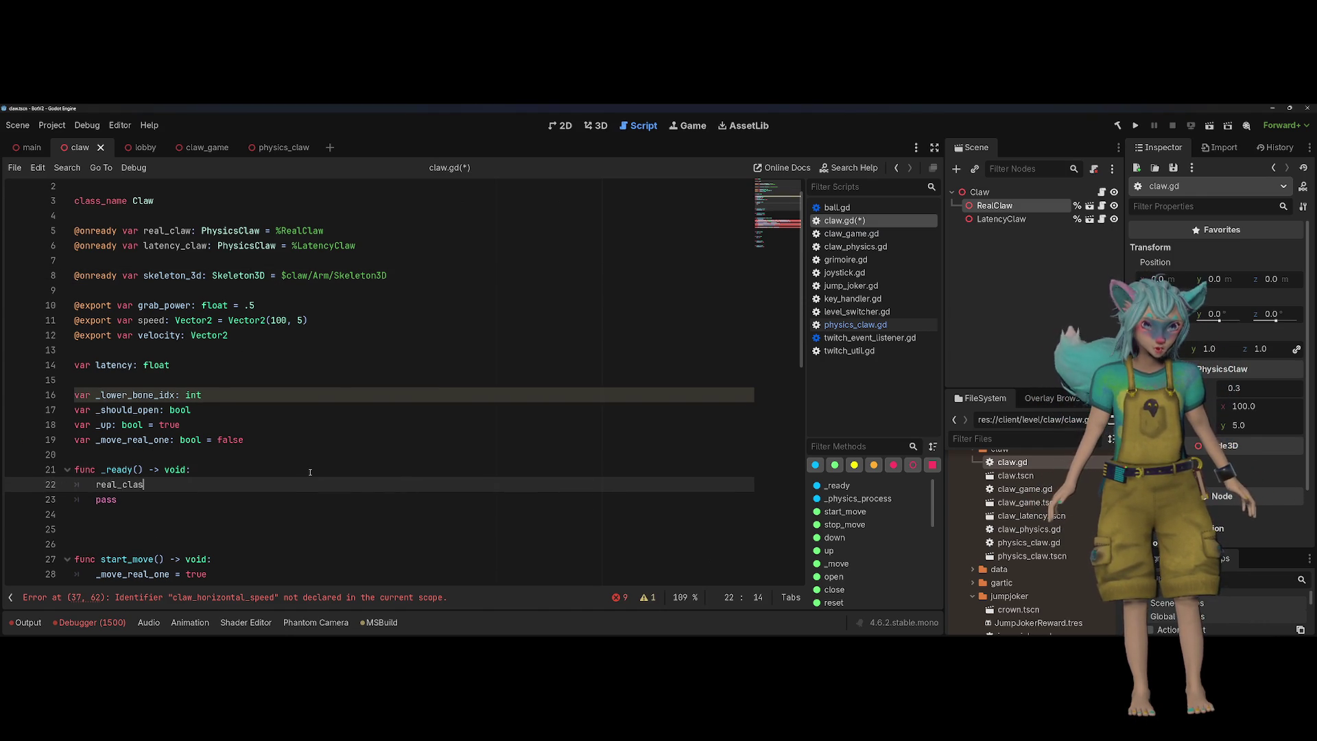
key("BackSpace")
key("BackSpace")
key("BackSpace")
key("Escape")
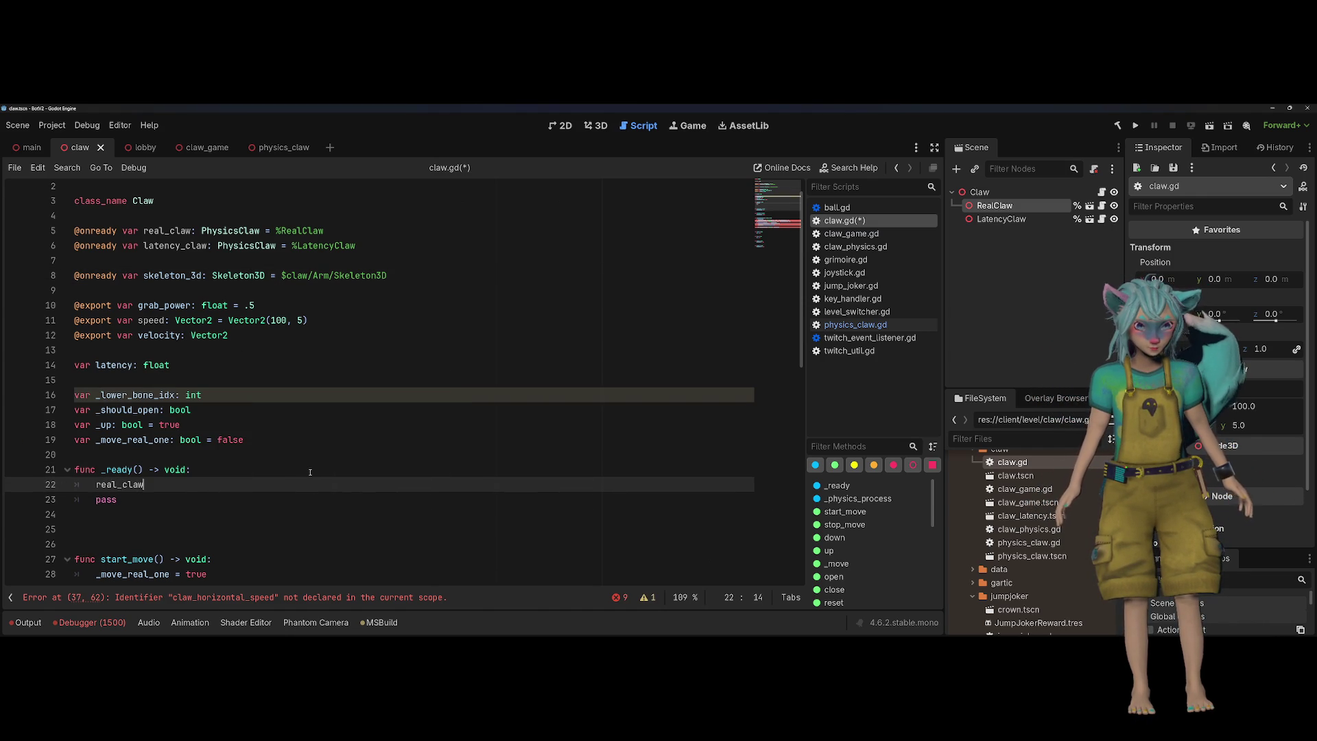
type(".")
key("BackSpace")
key("BackSpace")
type(".speed")
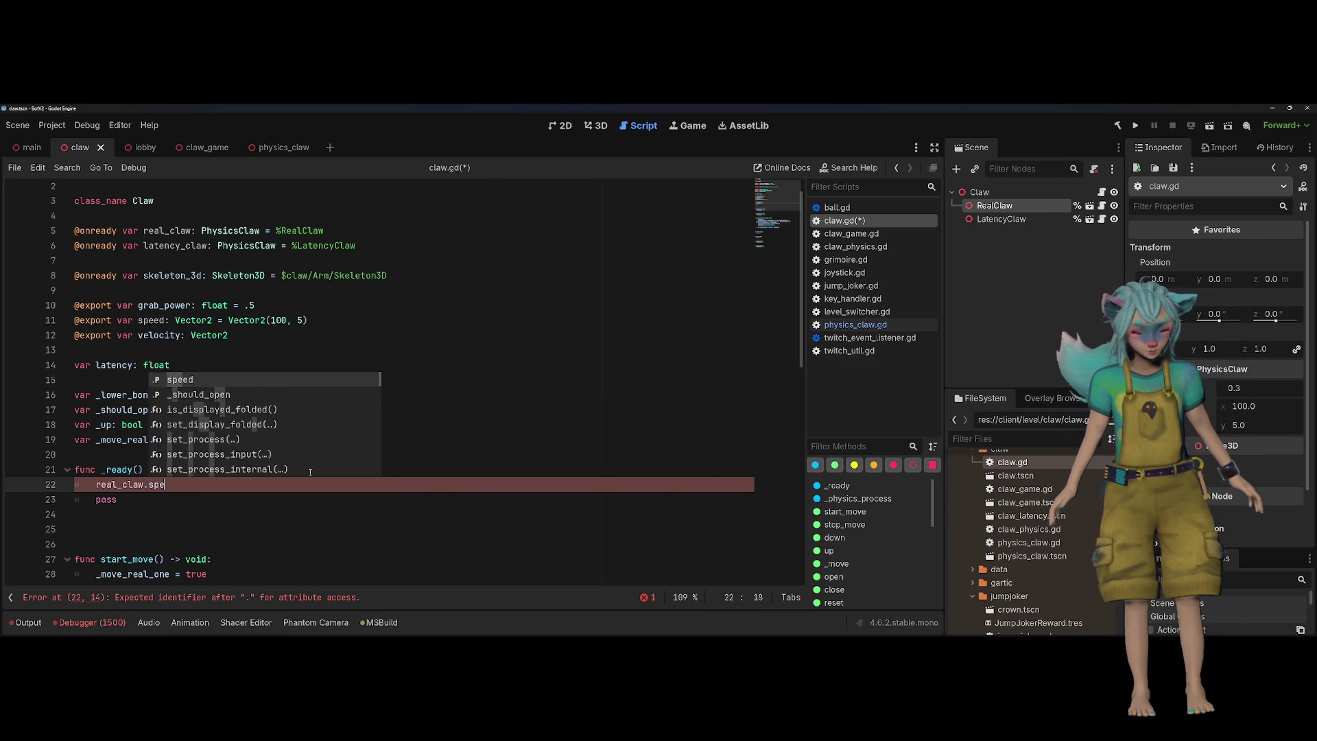
key("Return")
type("= speed")
key("Return")
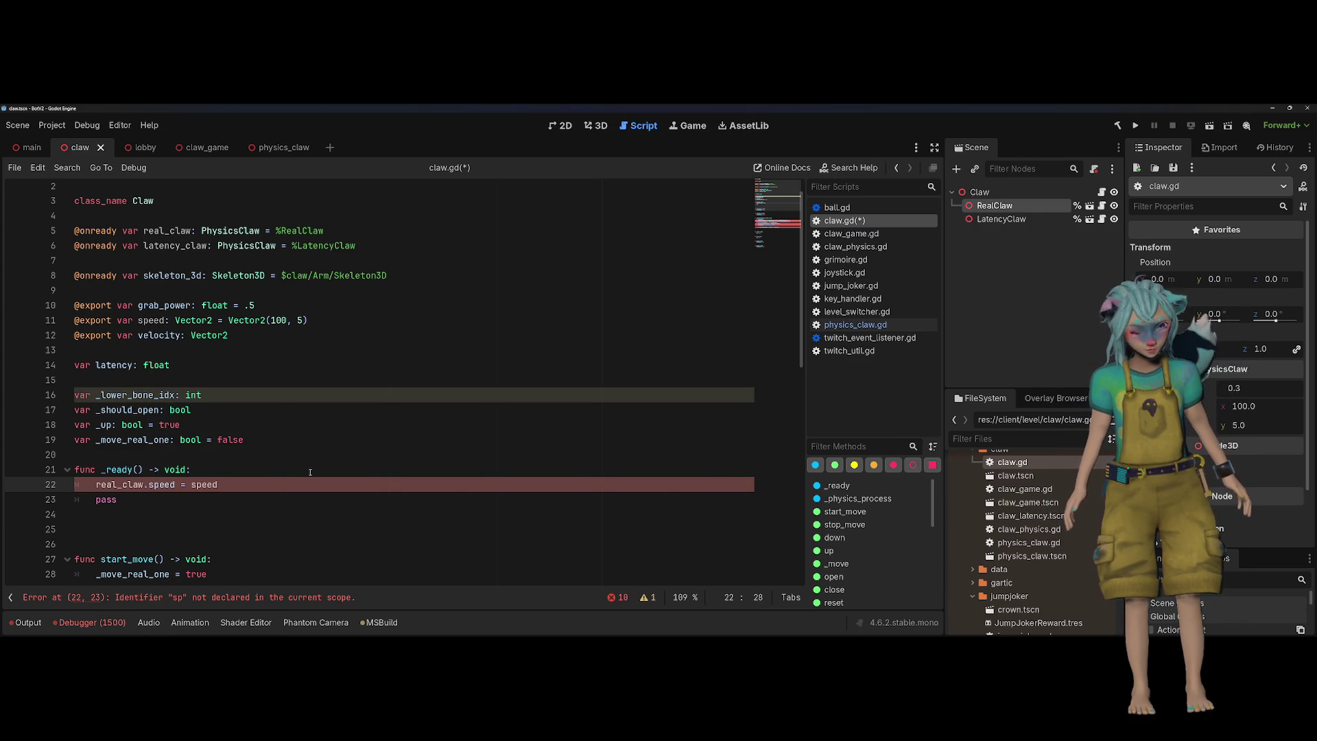
Duplicate the speed line and change a copy to 'real_claw.grab_power = grab_power'
key("ctrl+shift+d")
key("ctrl+shift+d")
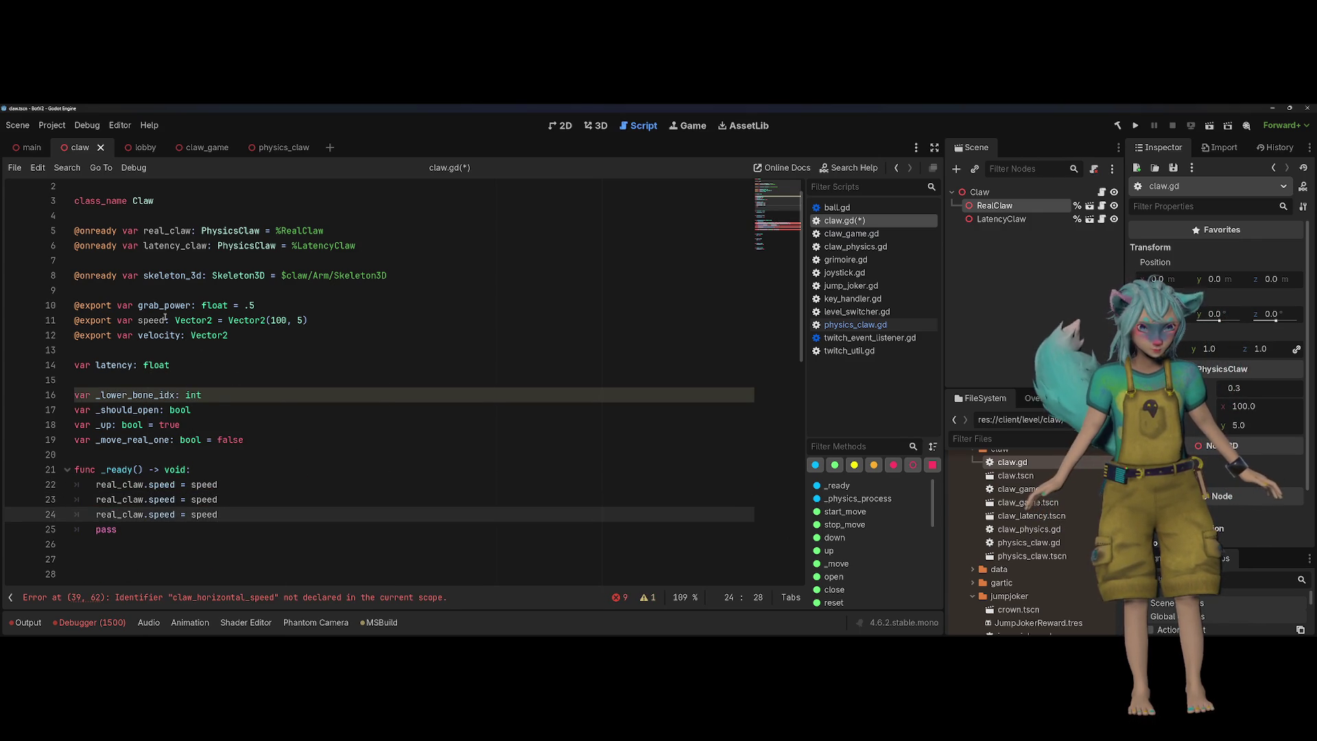
double_click(165, 305)
key("ctrl+c")
double_click(203, 499)
key("ctrl+d")
key("ctrl+v")
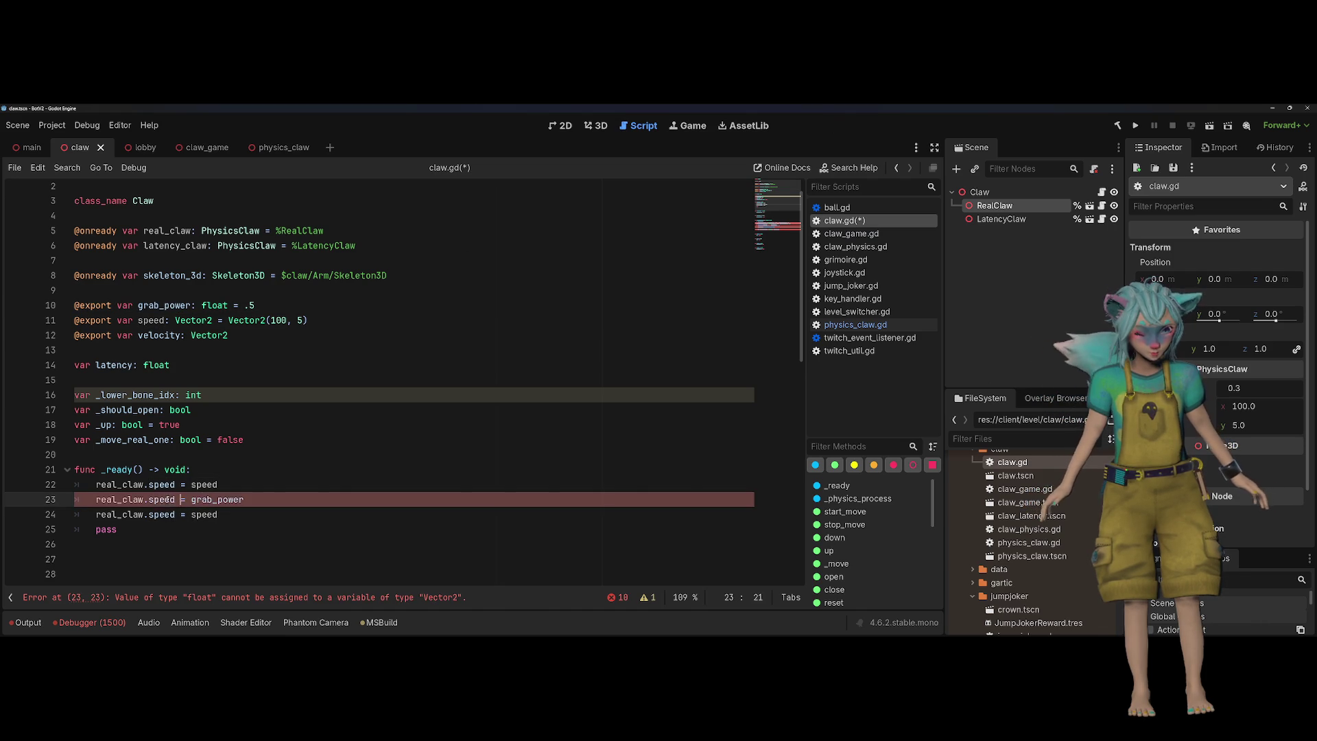
type("grab_power")
Copy the latency_claw name and make the remaining speed line assign to latency_claw
double_click(181, 245)
key("ctrl+c")
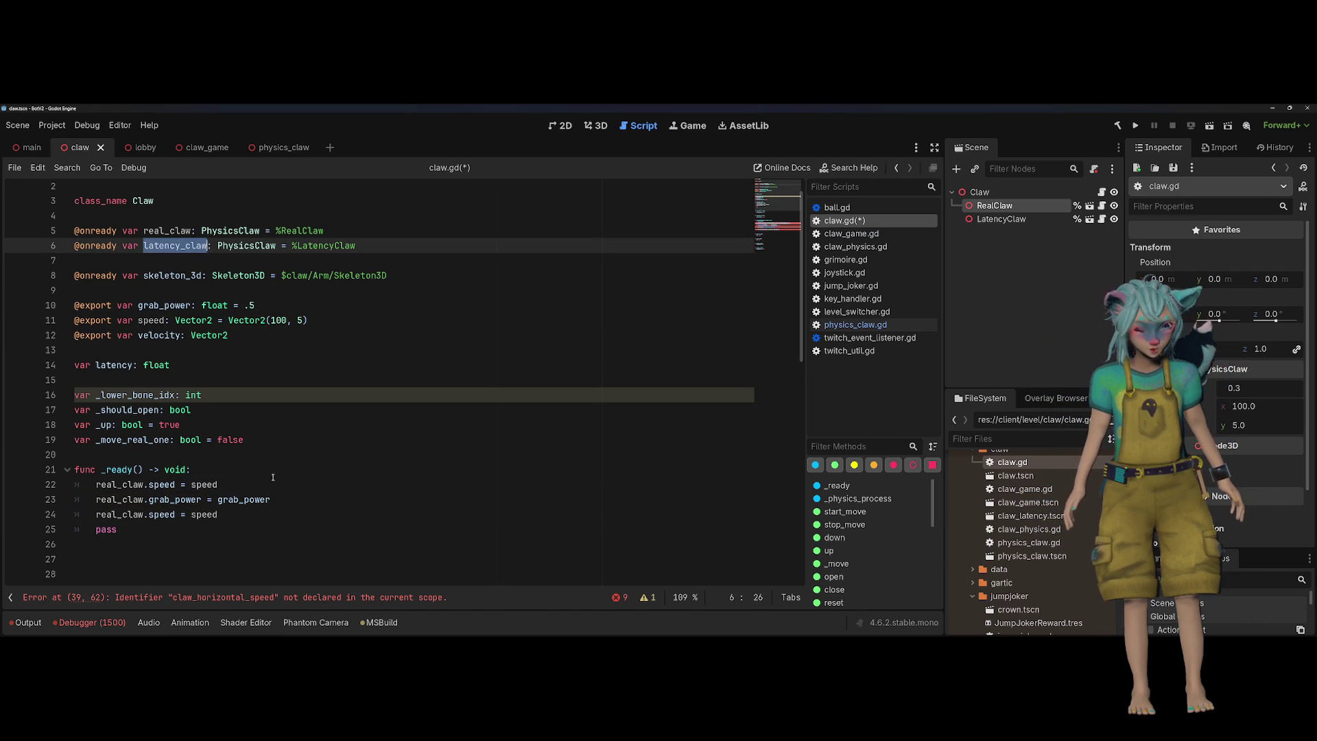
left_click(304, 495)
key("Return")
key("ctrl+v")
key("Down")
key("ctrl+Left")
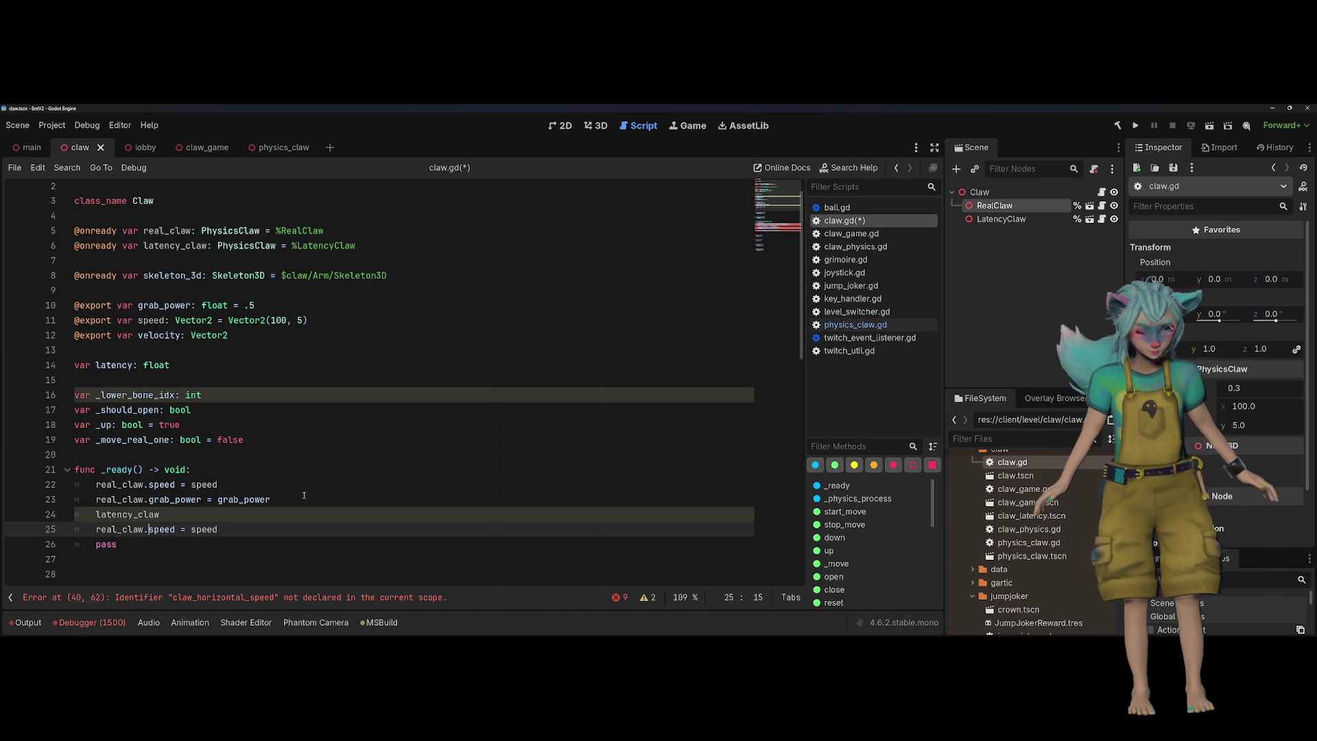
key("ctrl+shift+Left")
key("ctrl+v")
Add 'latency_claw.grab_power = grab_power' below its speed line and delete the leftover pass
key("Up")
key("Up")
key("shift+End")
key("ctrl+c")
key("Down")
key("ctrl+v")
key("shift+Home")
key("ctrl+x")
key("Down")
key("End")
key("Return")
key("ctrl+v")
key("Up")
key("Down")
key("Down")
key("BackSpace")
key("BackSpace")
key("BackSpace")
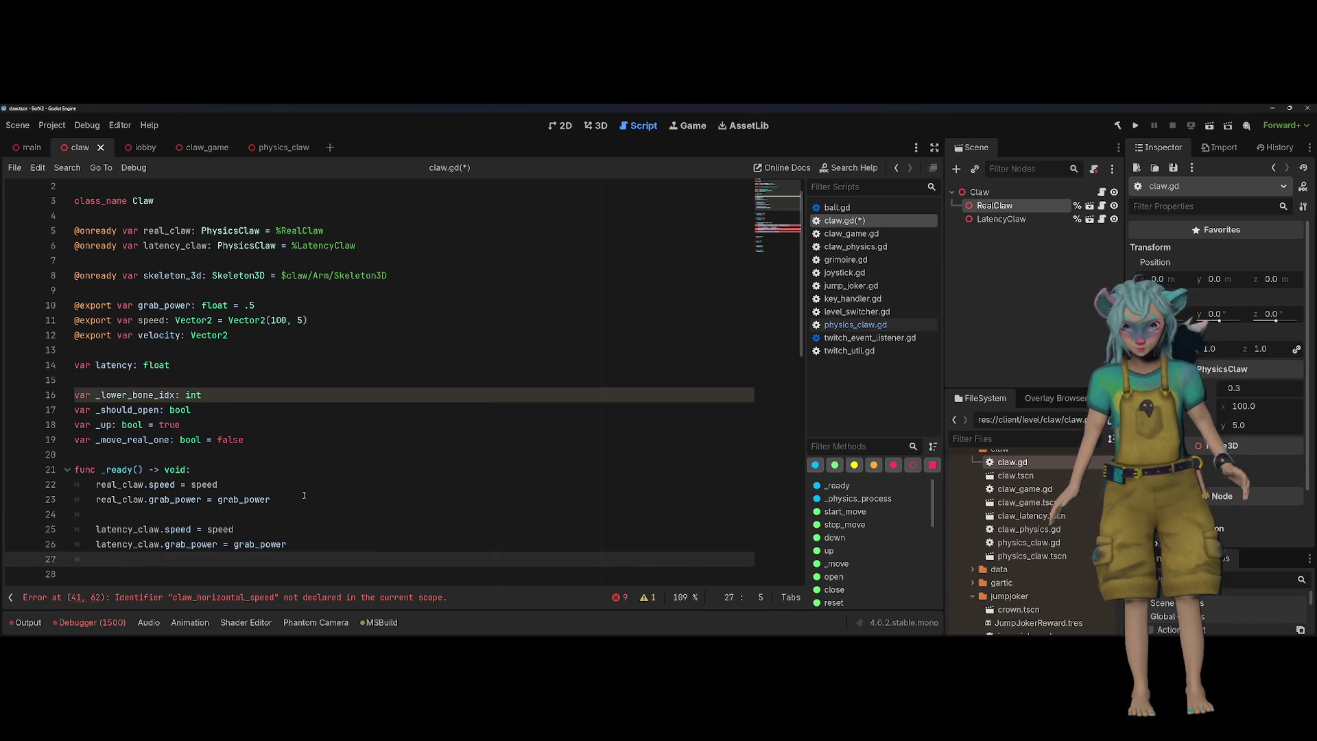
left_click(343, 420)
Add a blank line before _ready and delete the _lower_bone_idx, _should_open and _up declarations
left_click(311, 456)
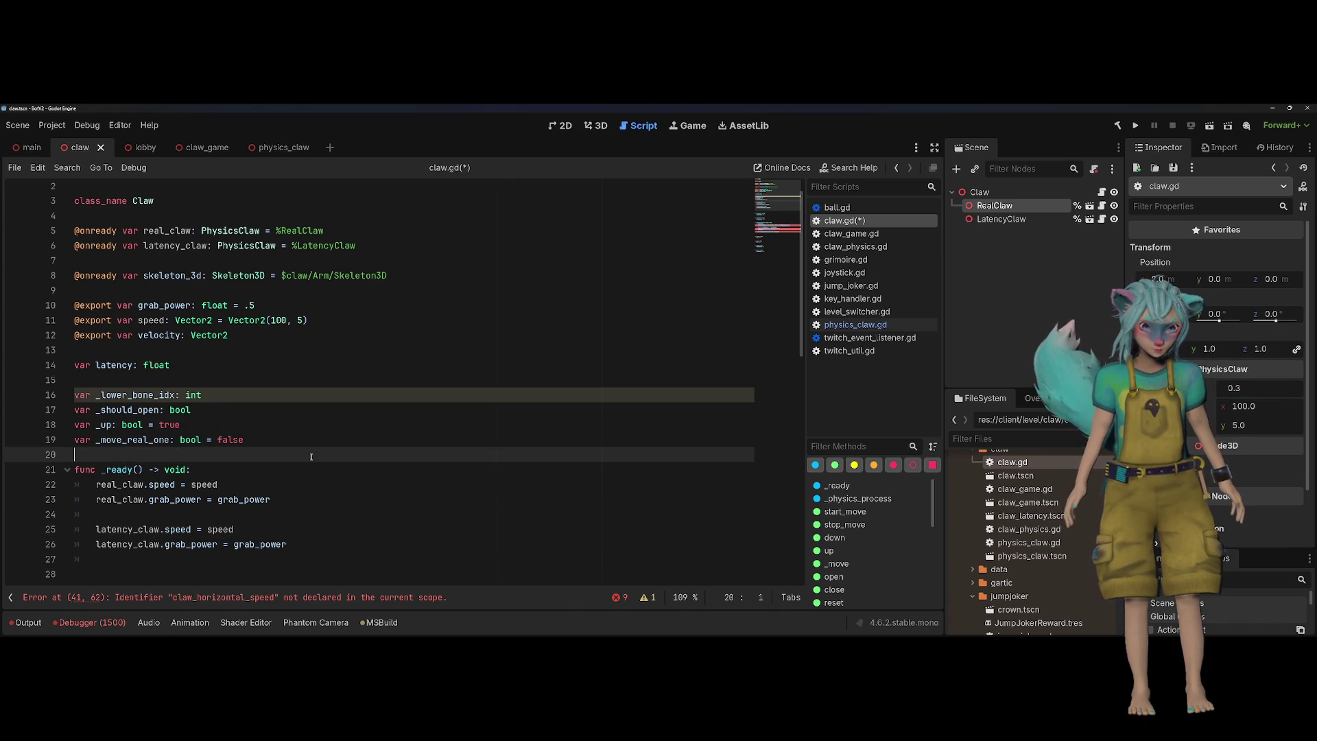
key("Return")
left_click(411, 410)
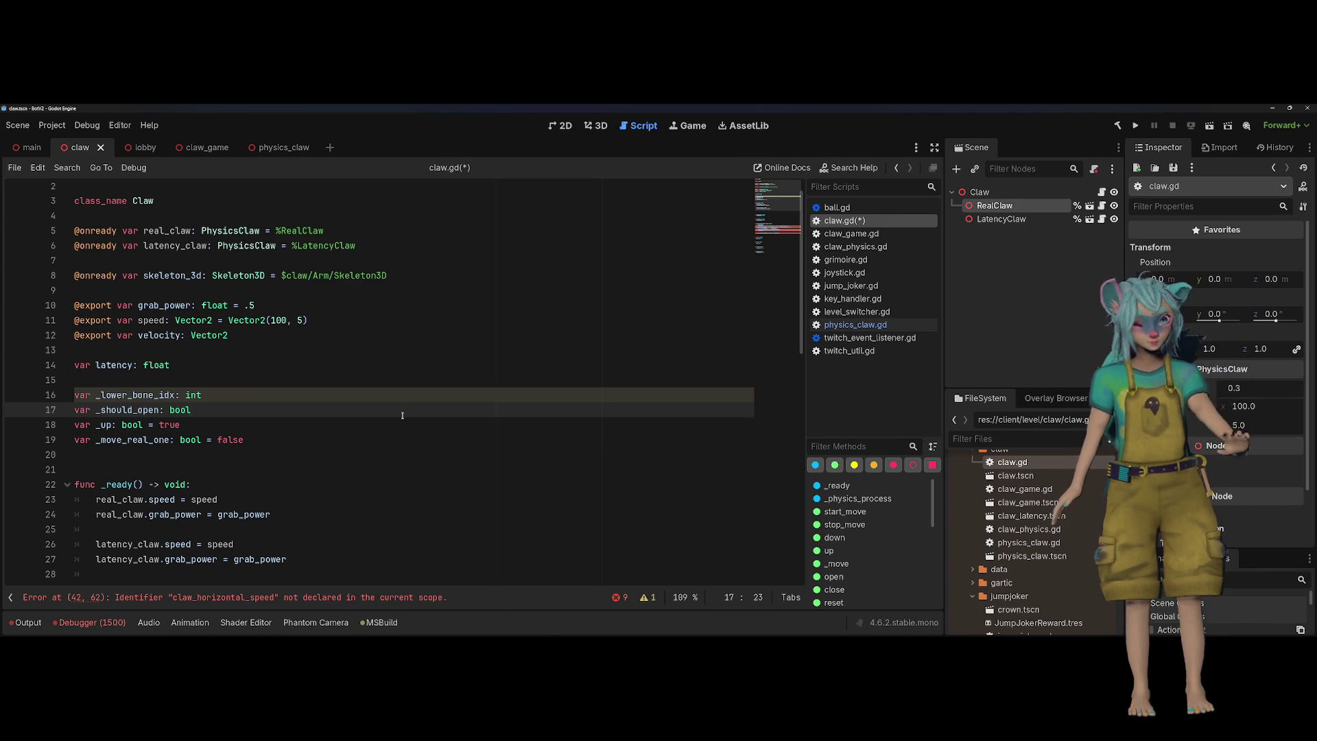
key("shift+Down")
key("shift+Up")
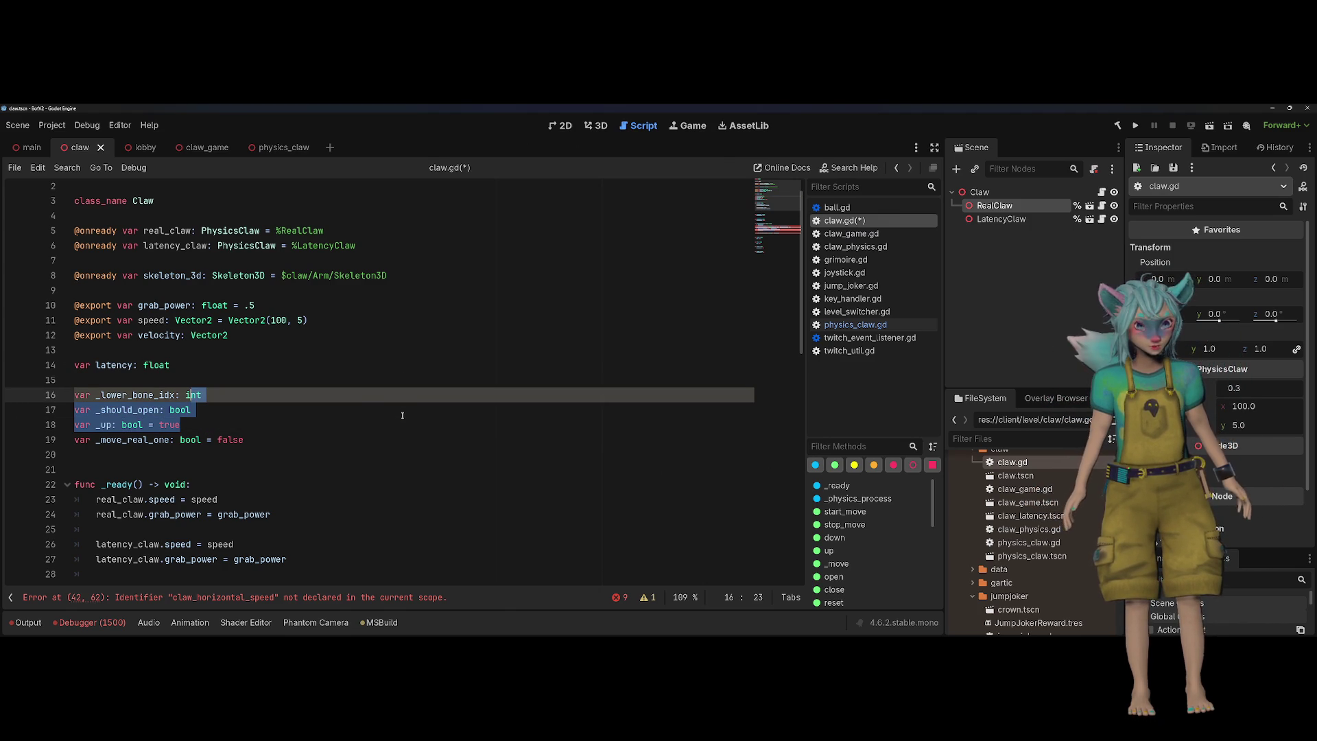
key("shift+Up")
key("BackSpace")
key("BackSpace")
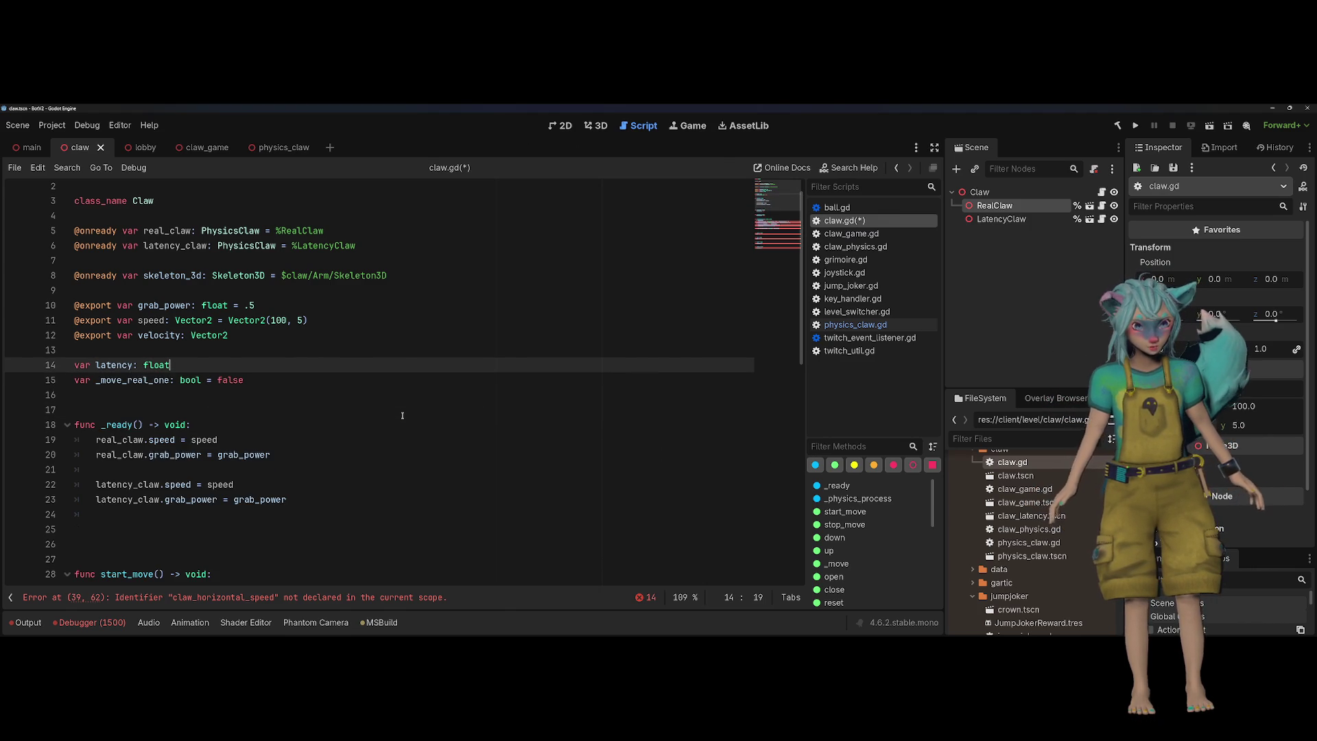
Leave single blank lines between the declarations, _ready and start_move
left_click(256, 403)
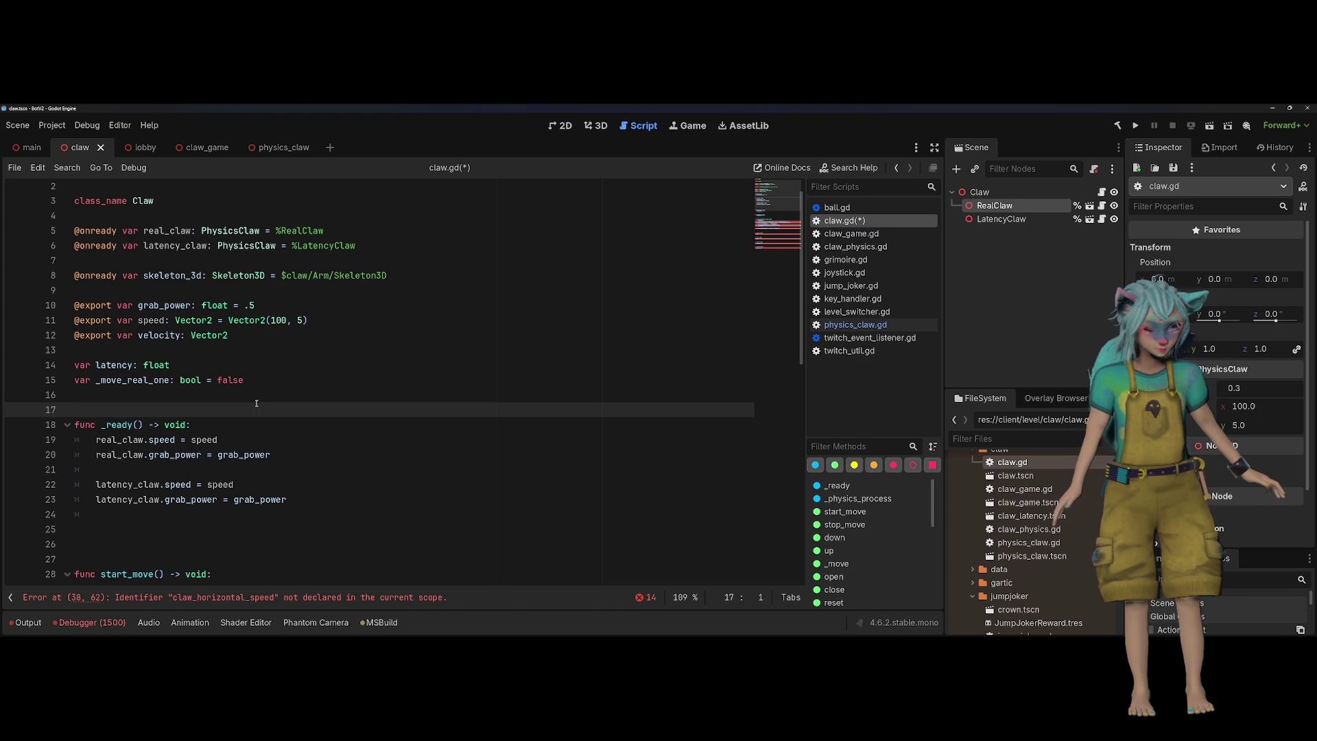
key("BackSpace")
key("Return")
key("Up")
key("Up")
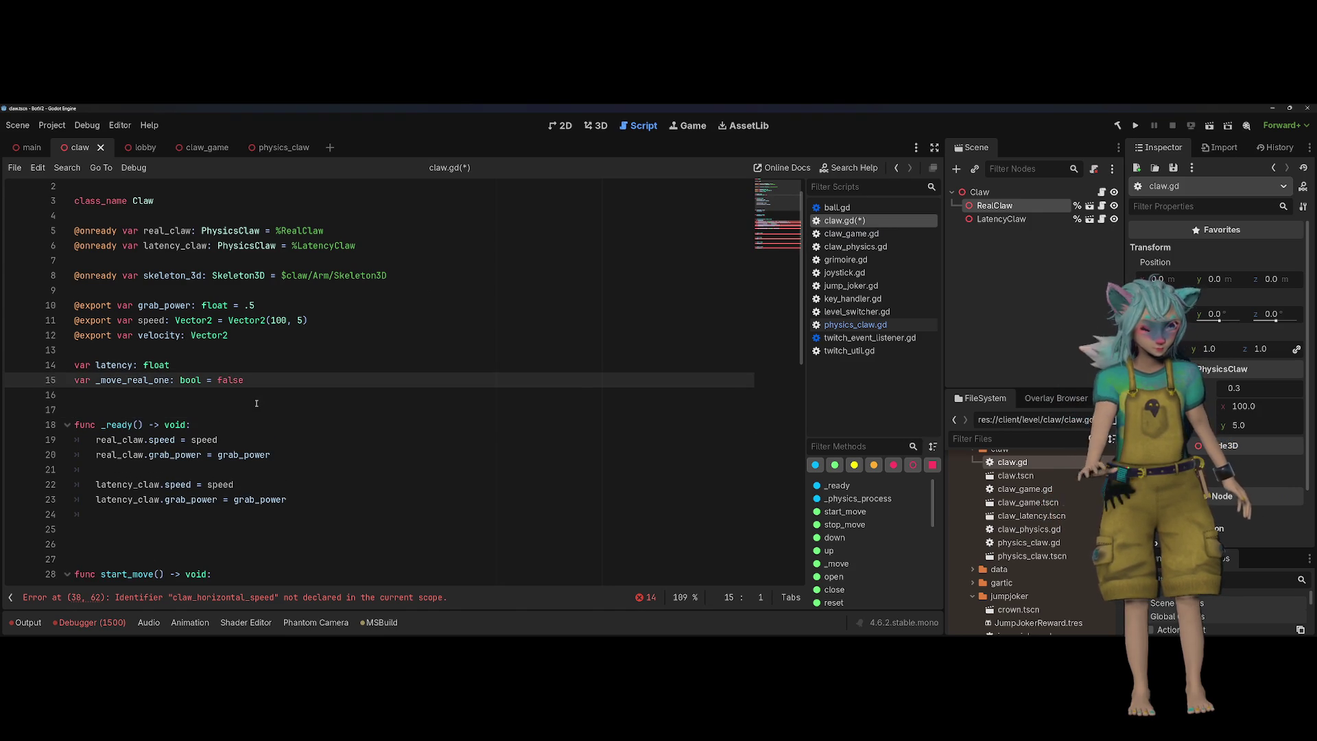
scroll(255, 403, "down", 2)
left_click(231, 469)
key("BackSpace")
key("BackSpace")
key("BackSpace")
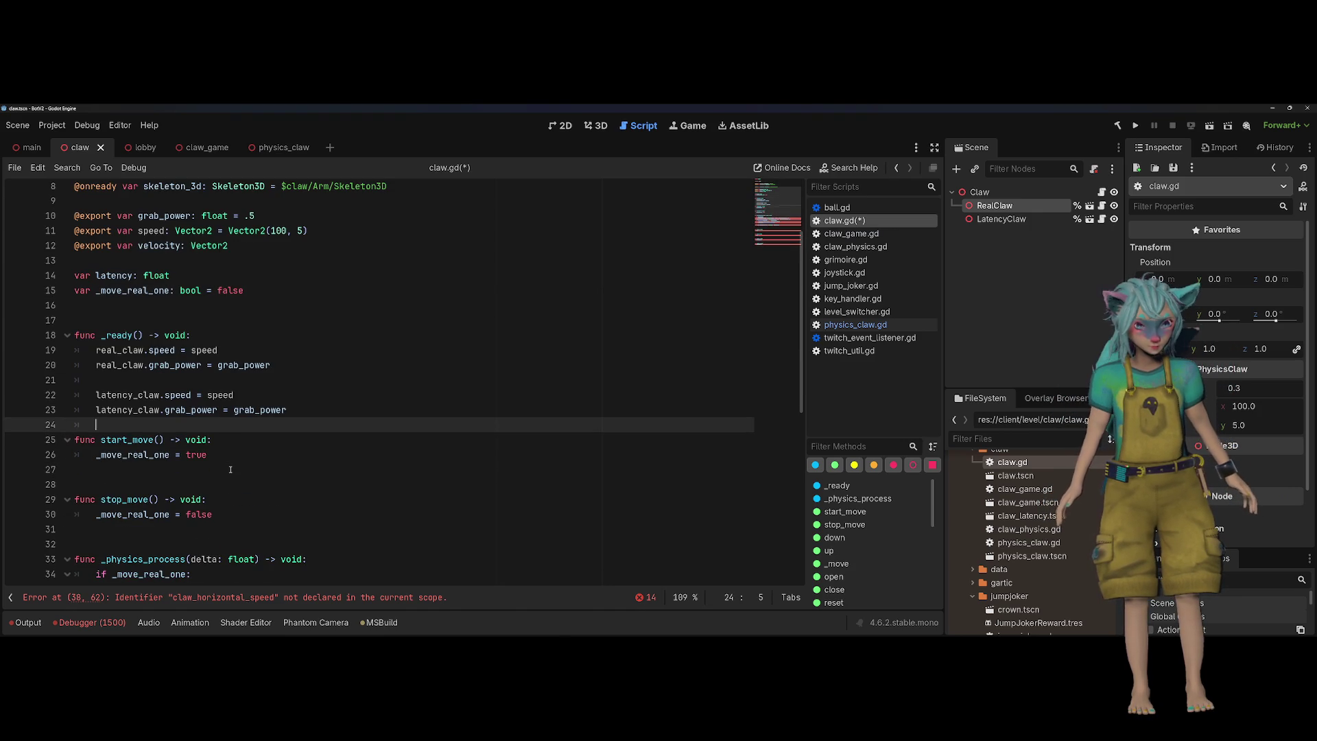
key("Return")
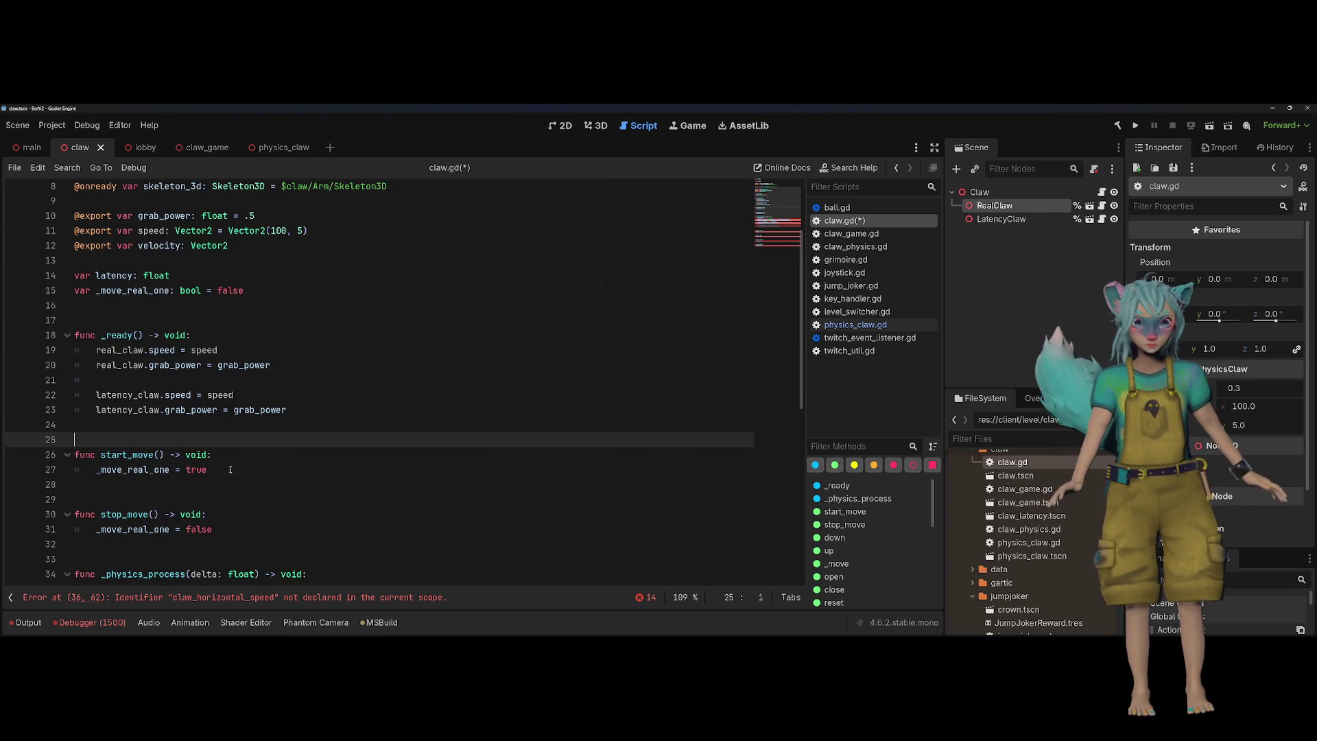
left_click(232, 484)
scroll(342, 462, "down", 4)
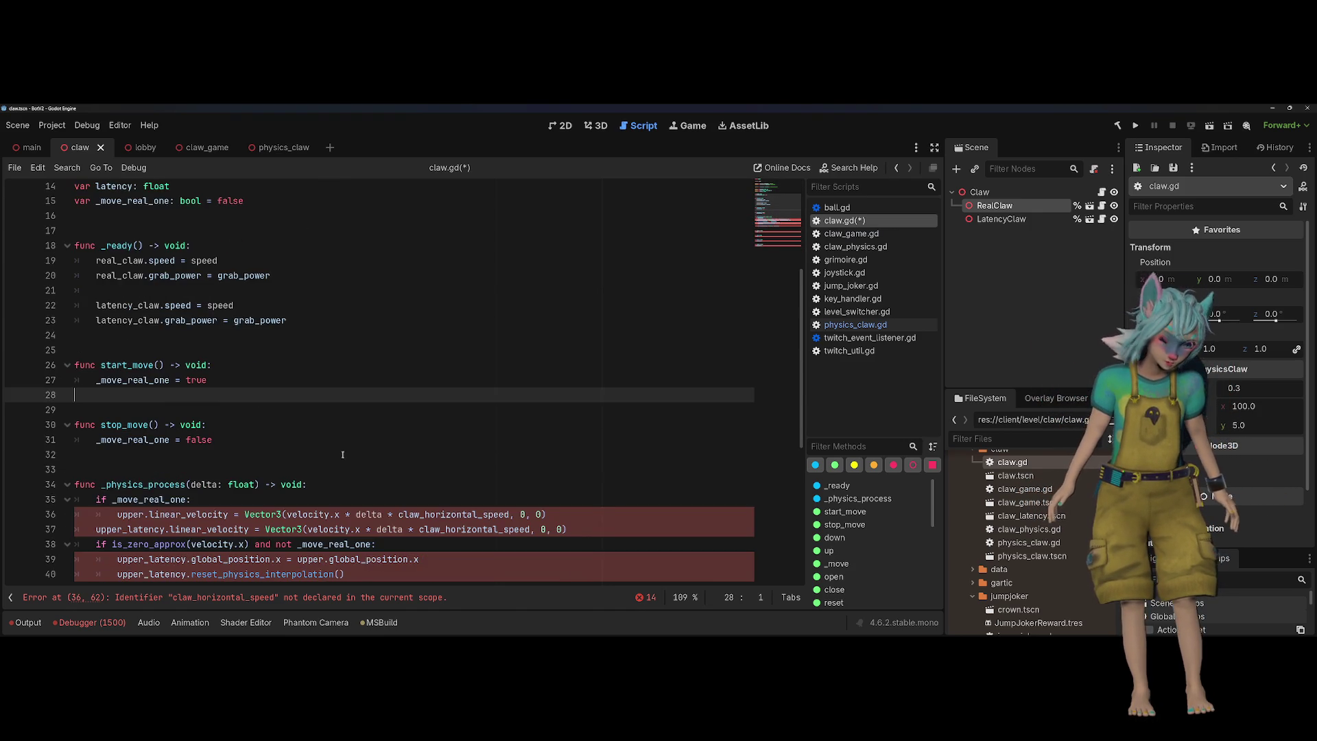
Add 'real_claw.velocity = velocity' under the _move_real_one check in _physics_process
left_click(206, 409)
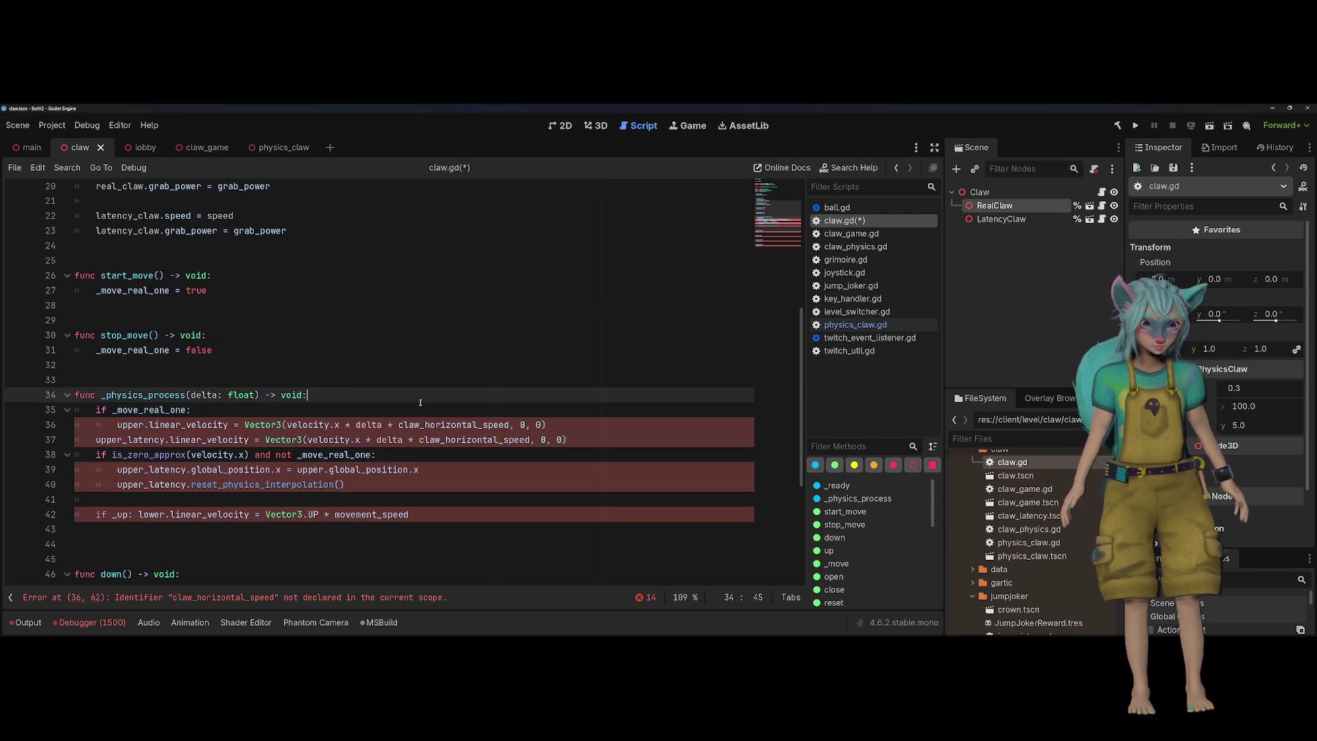
left_click(421, 400)
key("Return")
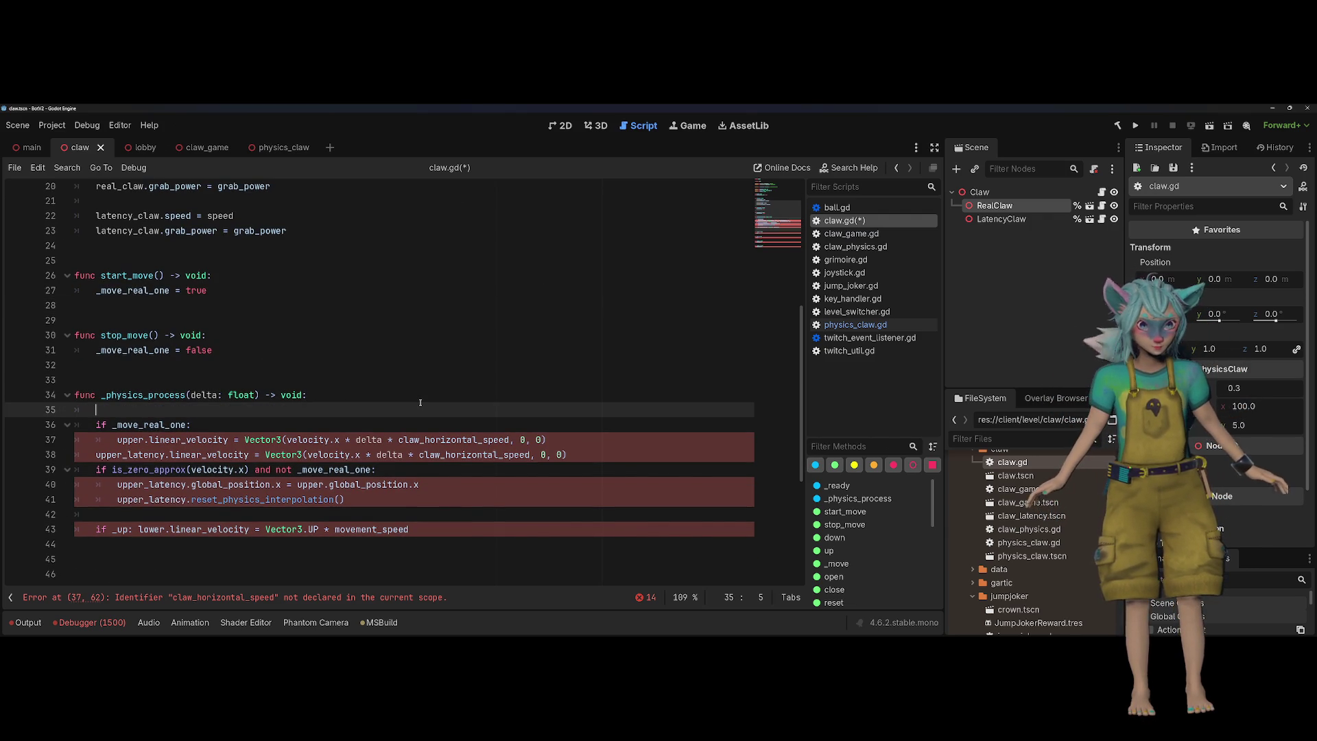
scroll(421, 402, "up", 3)
scroll(295, 341, "up", 4)
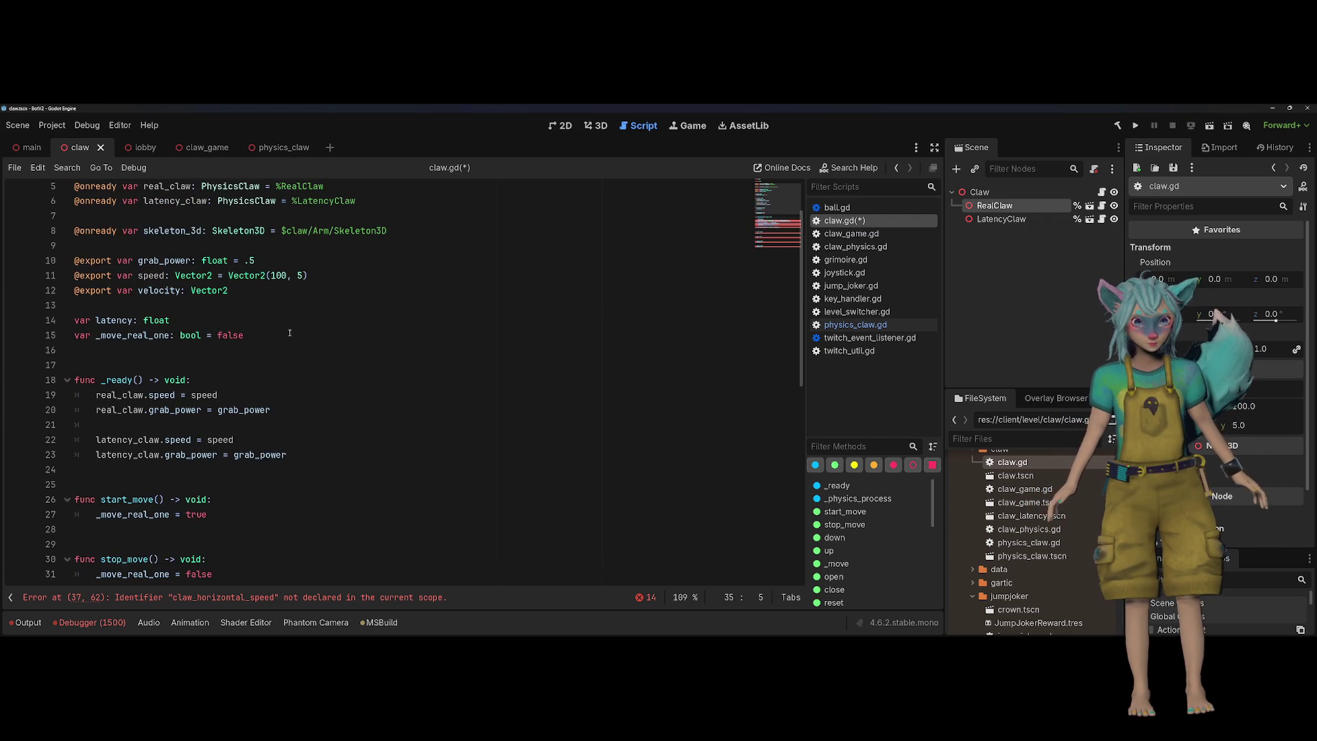
double_click(167, 251)
scroll(371, 384, "down", 1)
scroll(371, 384, "down", 4)
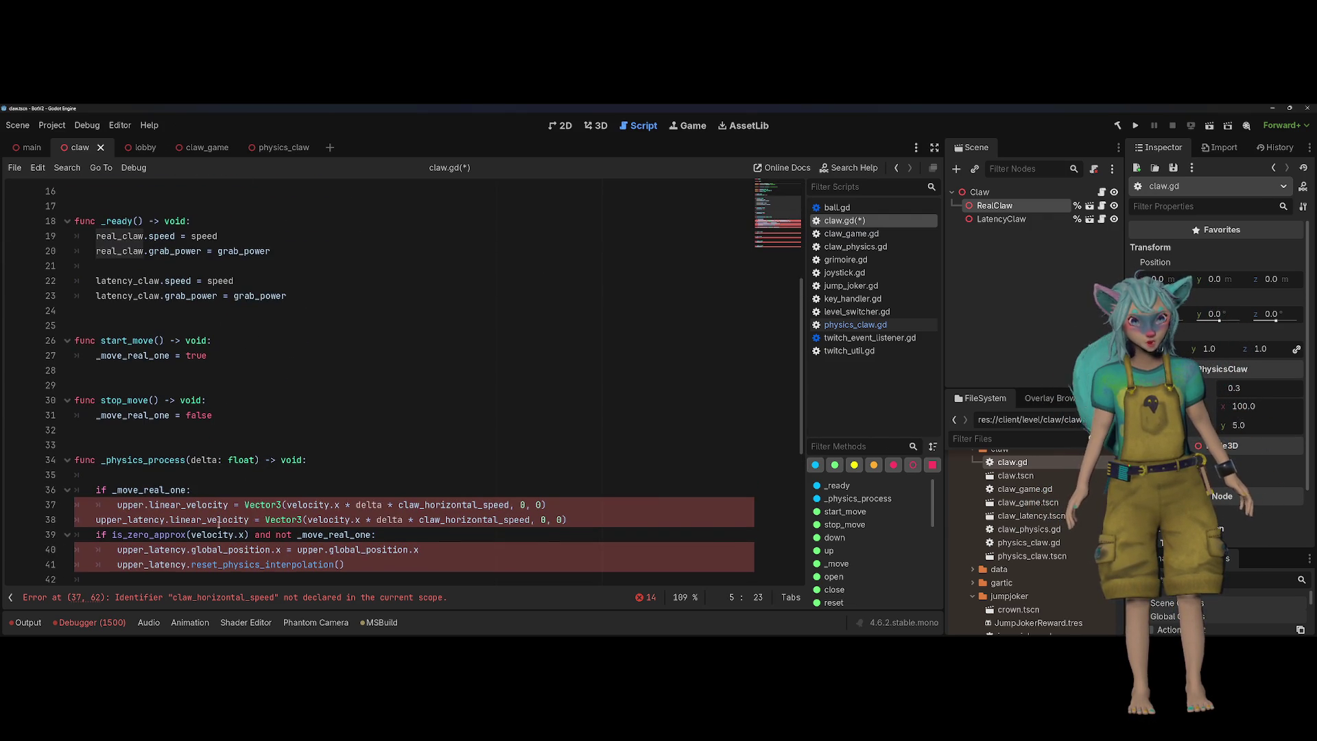
left_click(225, 493)
key("Return")
type("real_claw.")
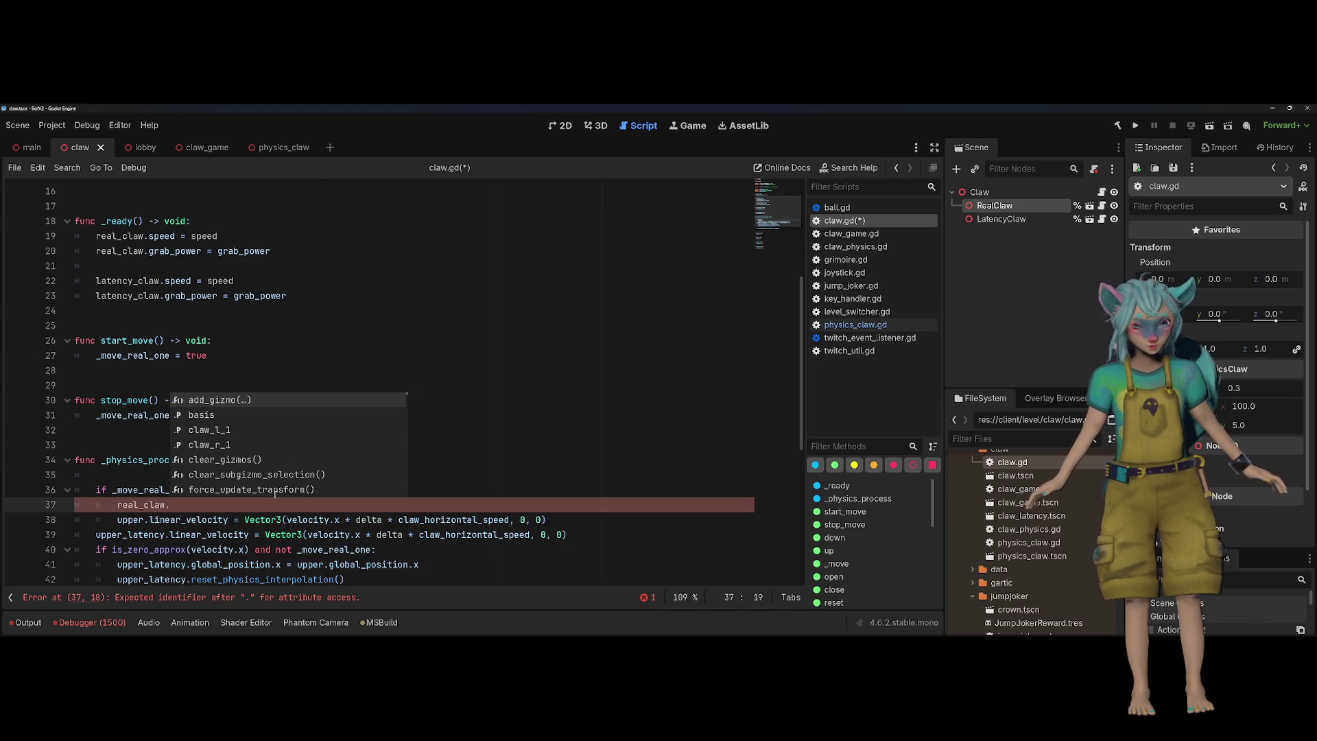
type("vel")
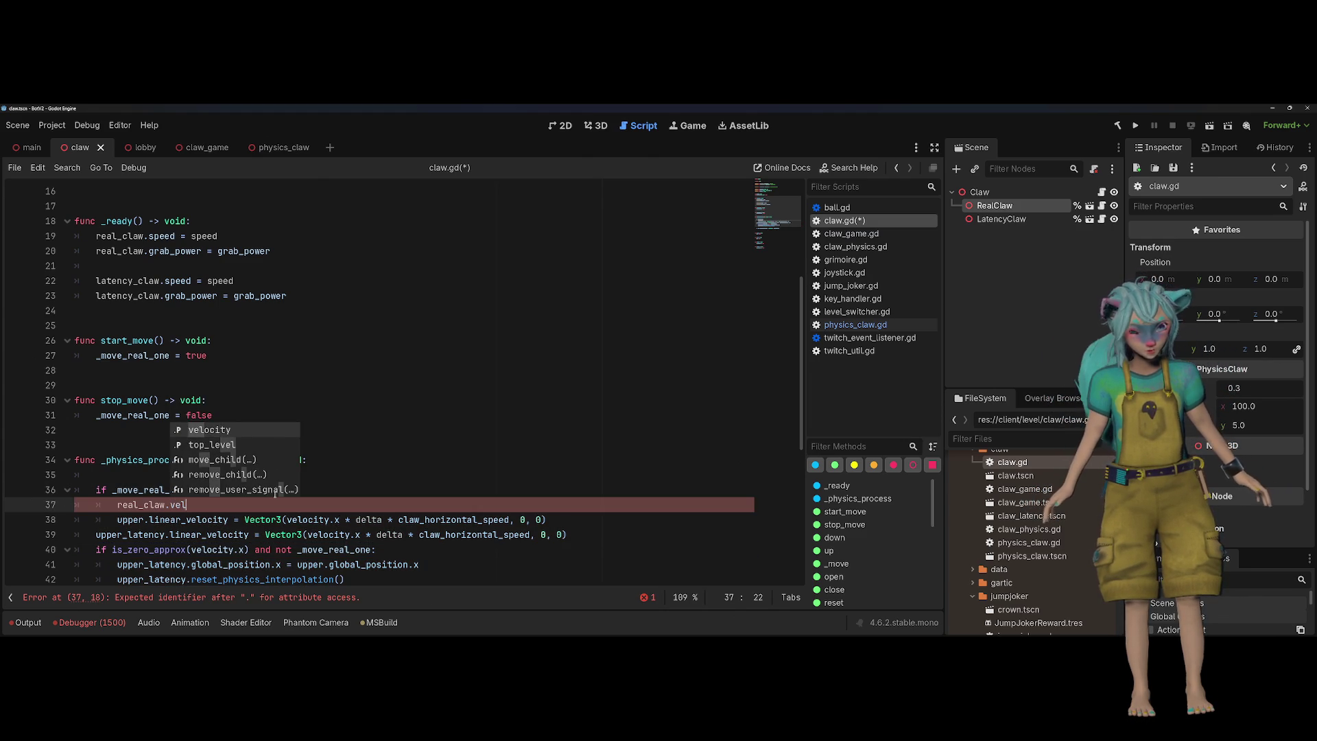
type("ocity = velocity")
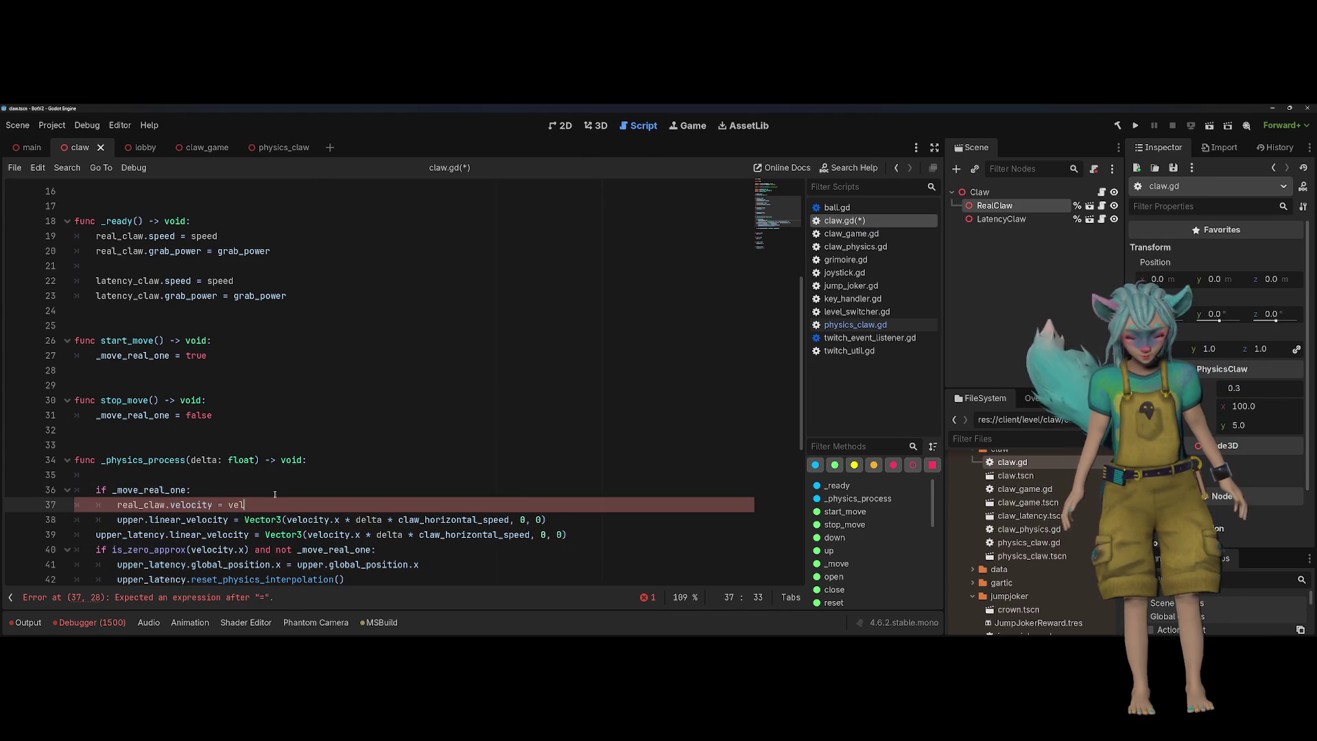
key("Return")
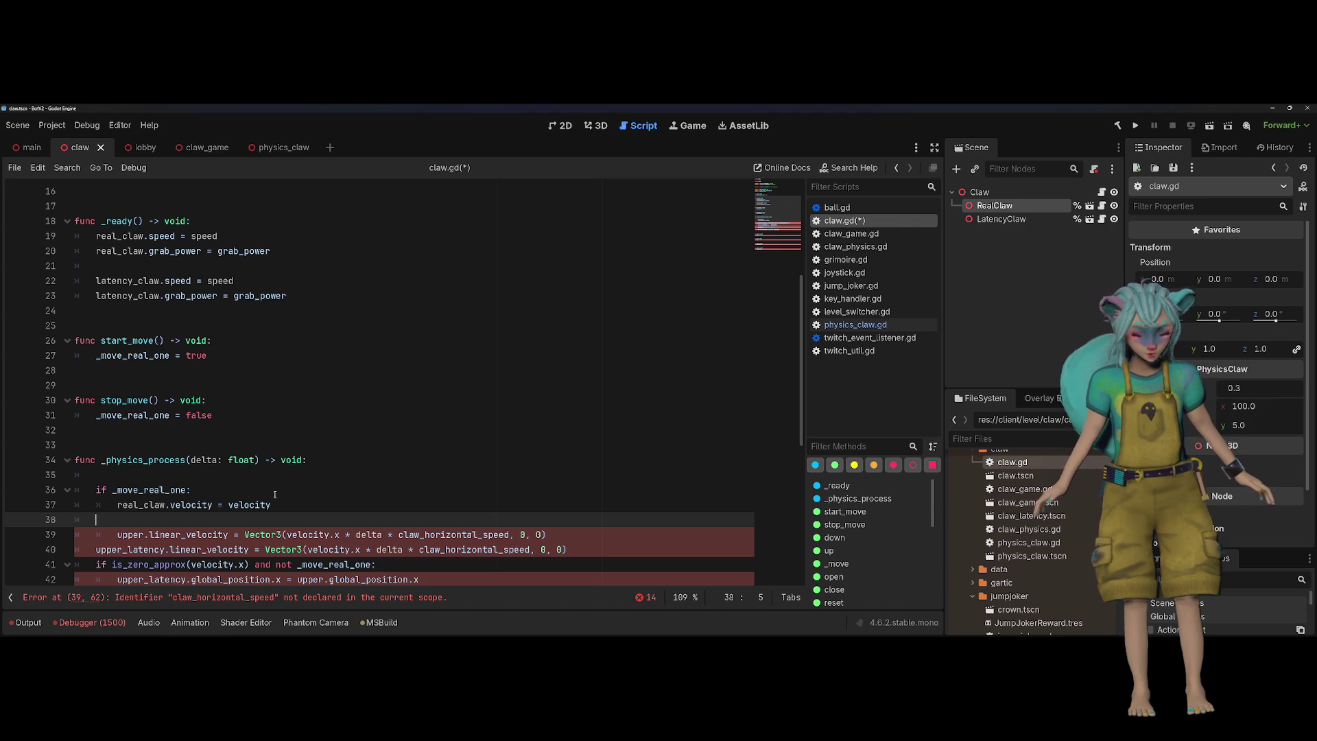
Add 'latency_claw.velocity = velocity' and delete the two old linear_velocity assignment lines
type("l")
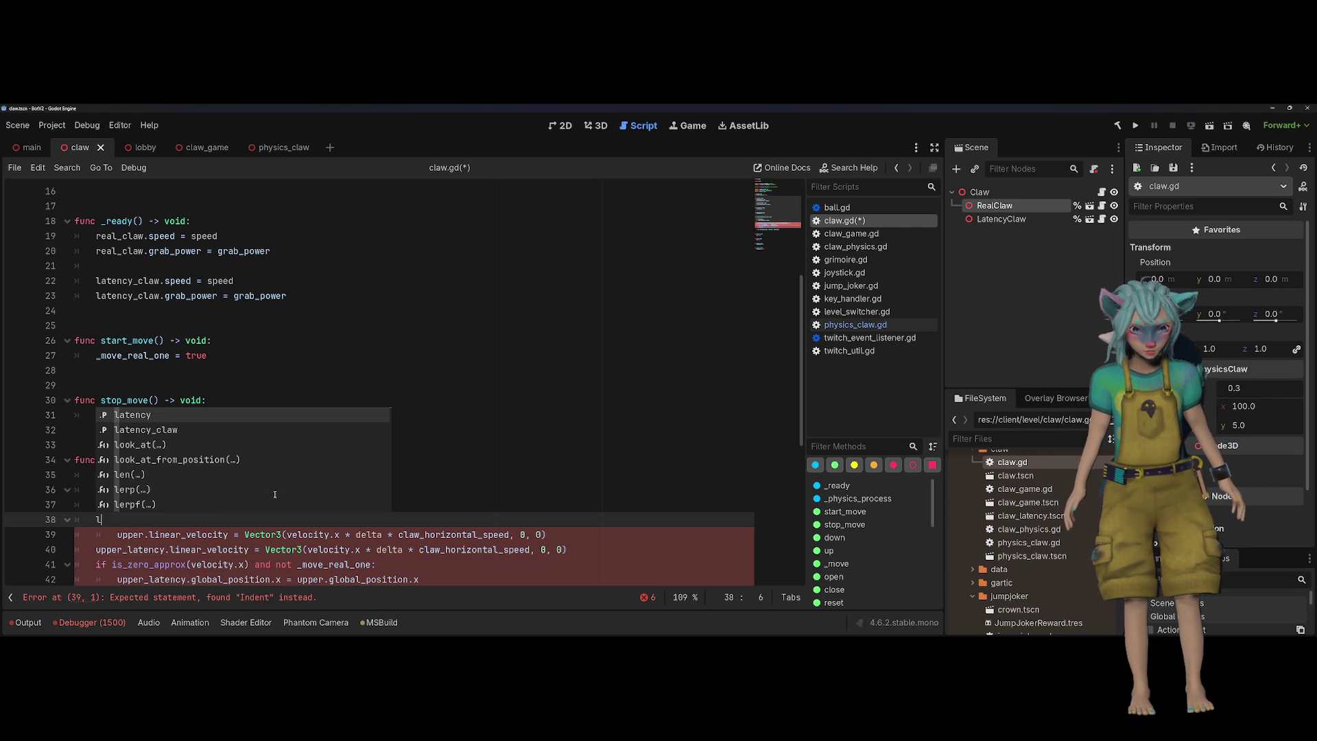
key("Return")
type(".velocity = ve")
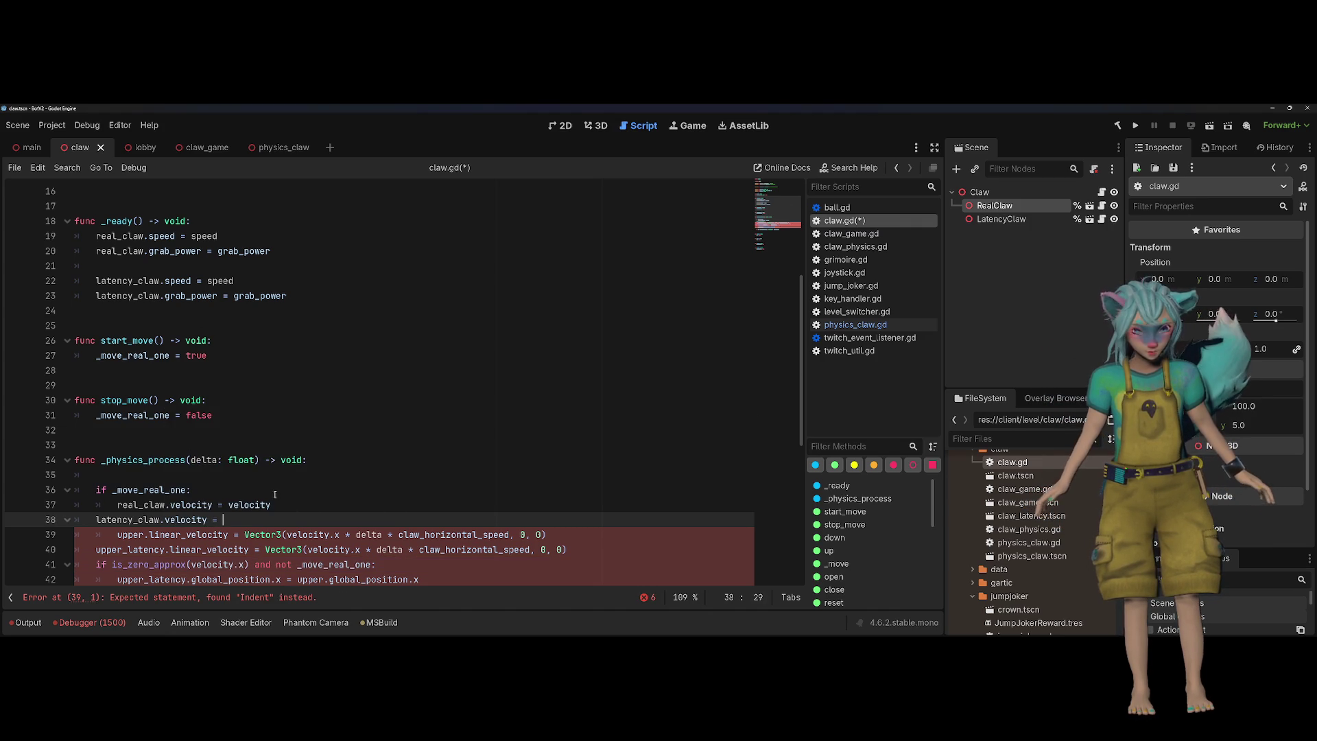
key("Return")
key("Down")
key("Home")
key("shift+Down")
key("shift+End")
key("Delete")
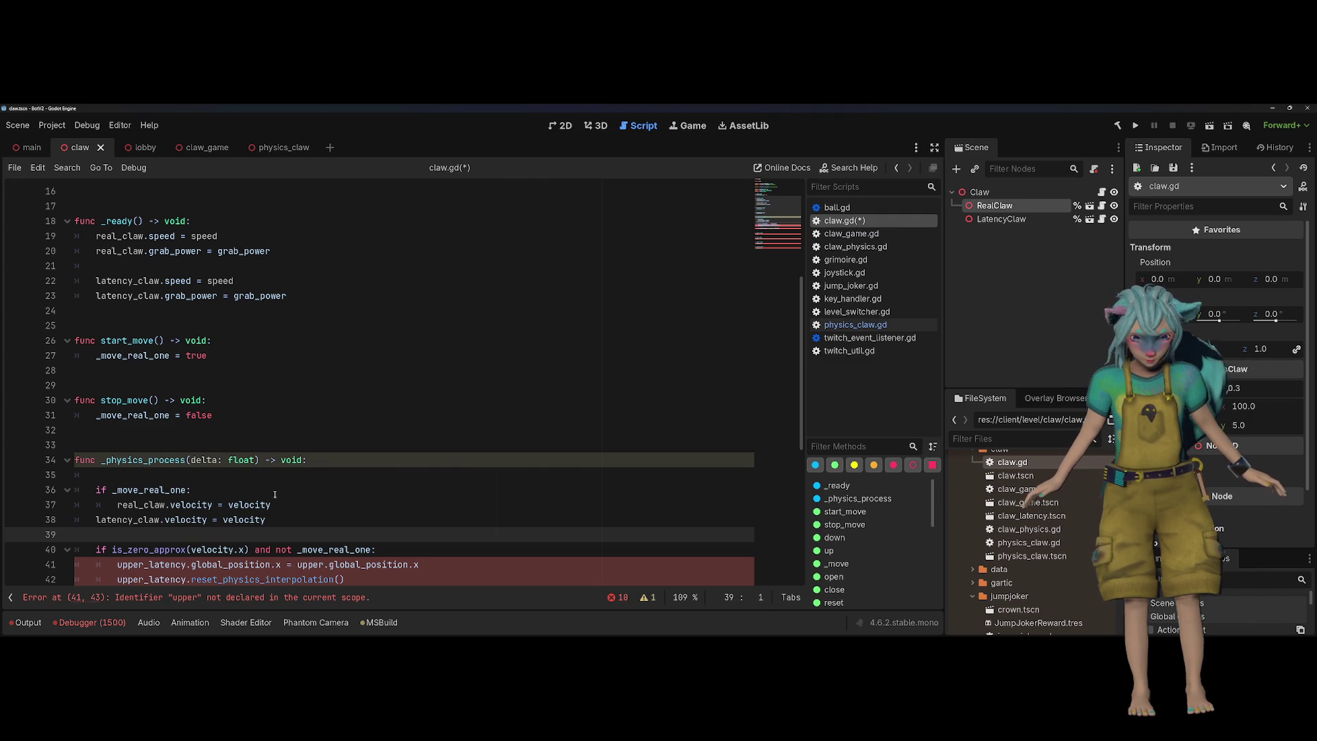
scroll(268, 494, "down", 3)
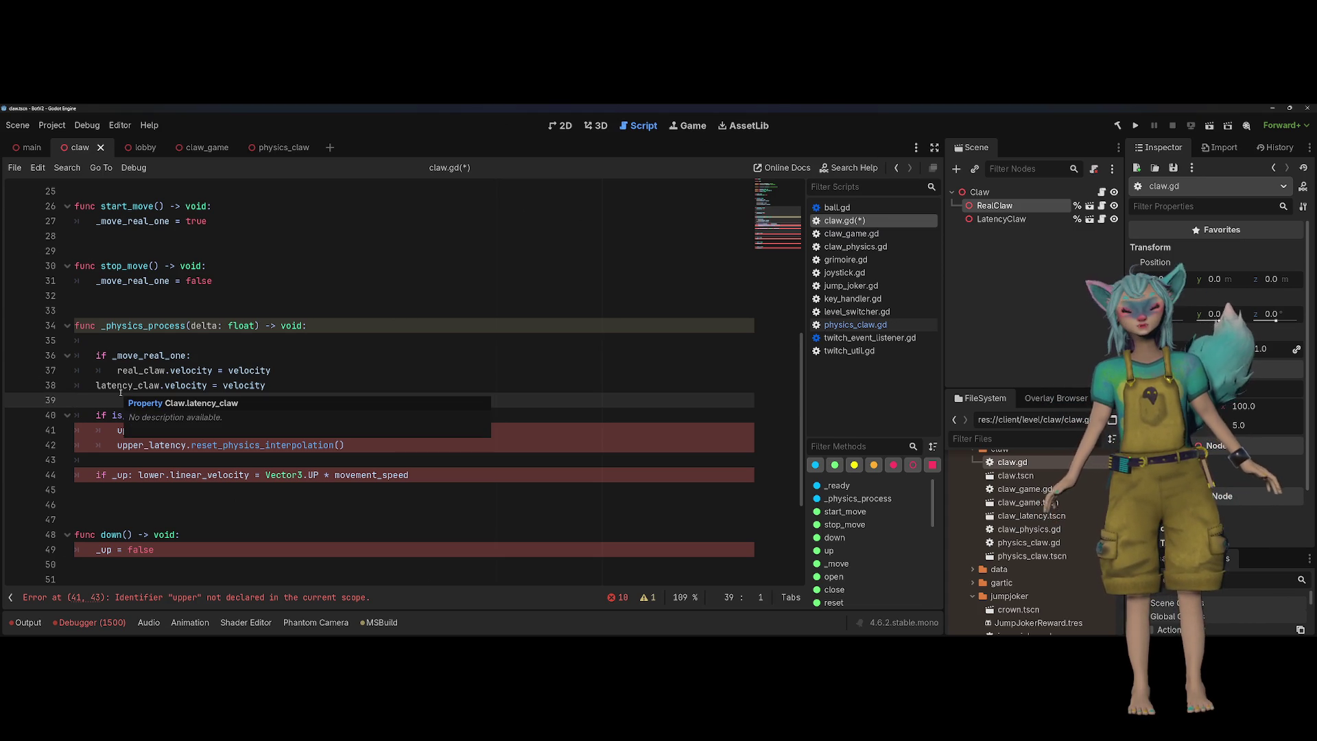
left_click(313, 343)
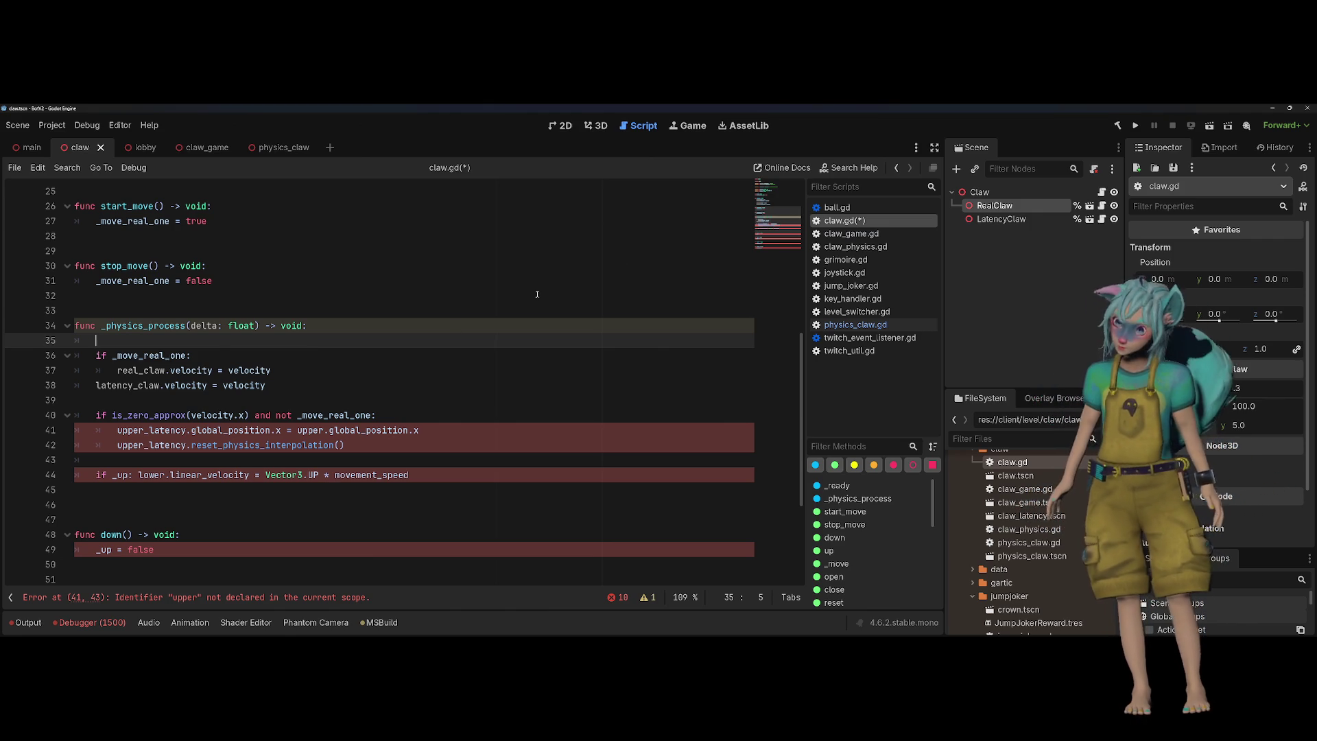
left_click(1001, 218)
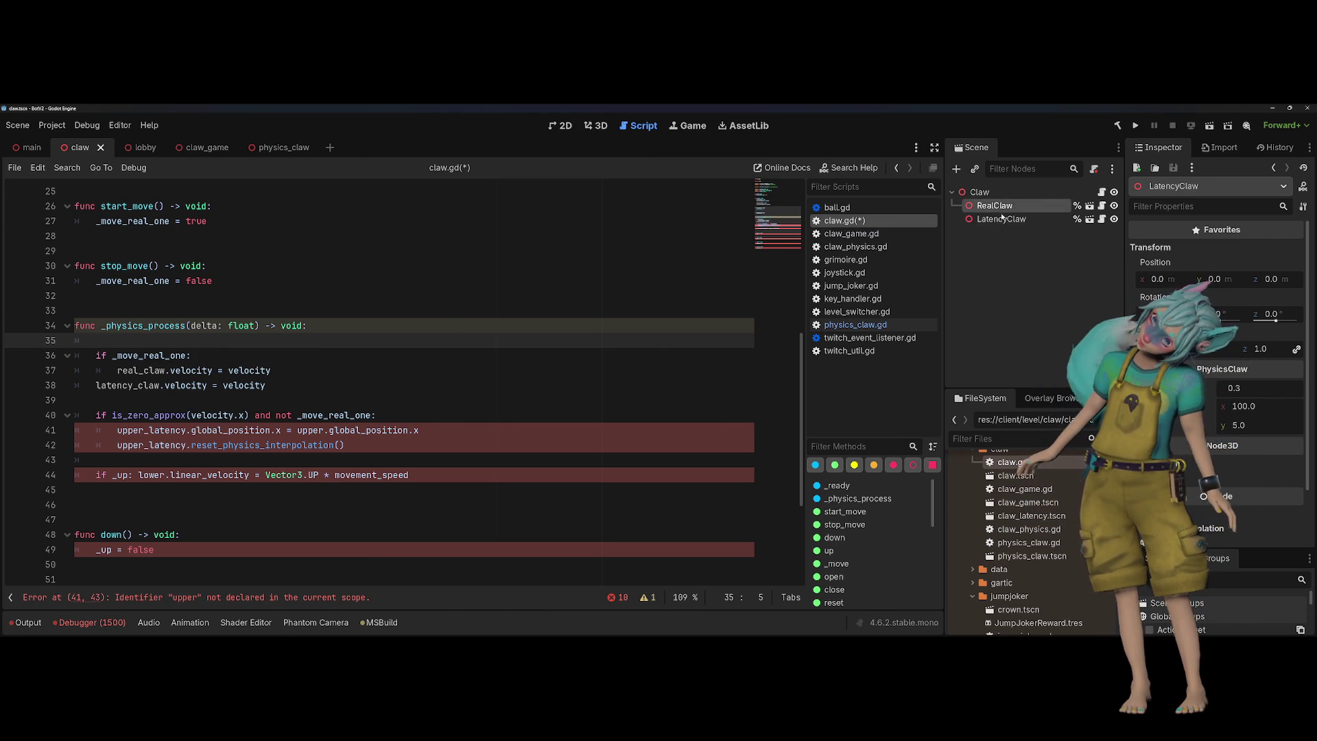
Inspect the RealClaw node, then open physics_claw.gd from the script list
left_click(999, 205)
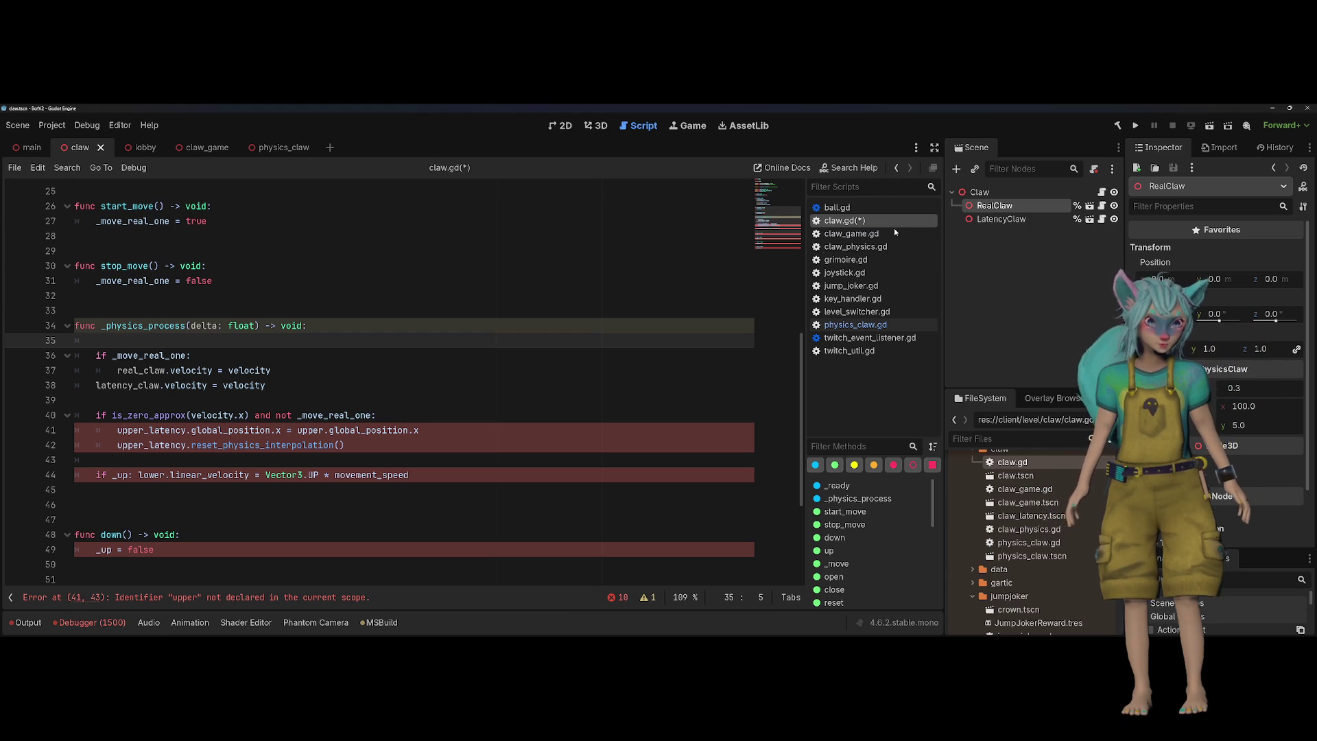
left_click(855, 324)
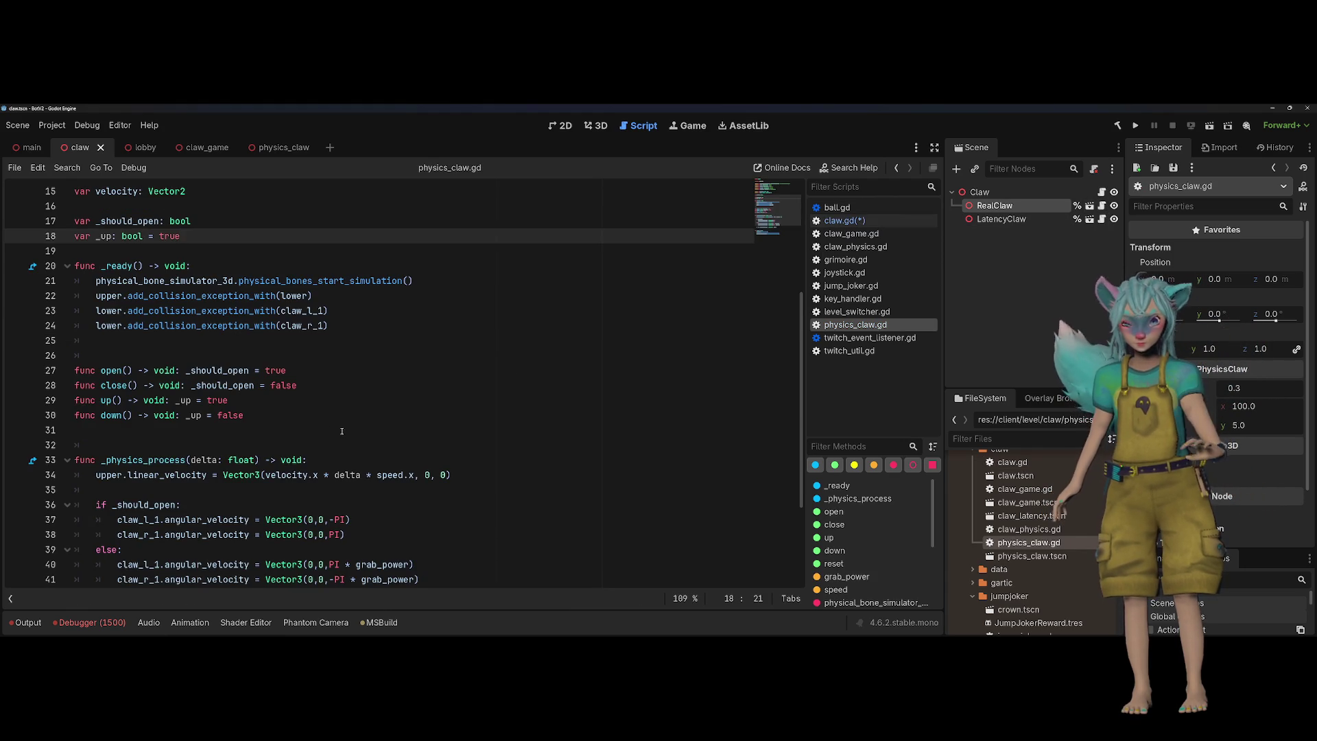
scroll(352, 430, "down", 2)
Adjust the blank line above _physics_process, undoing an accidental indent, and return to the variables
left_click(269, 364)
key("Up")
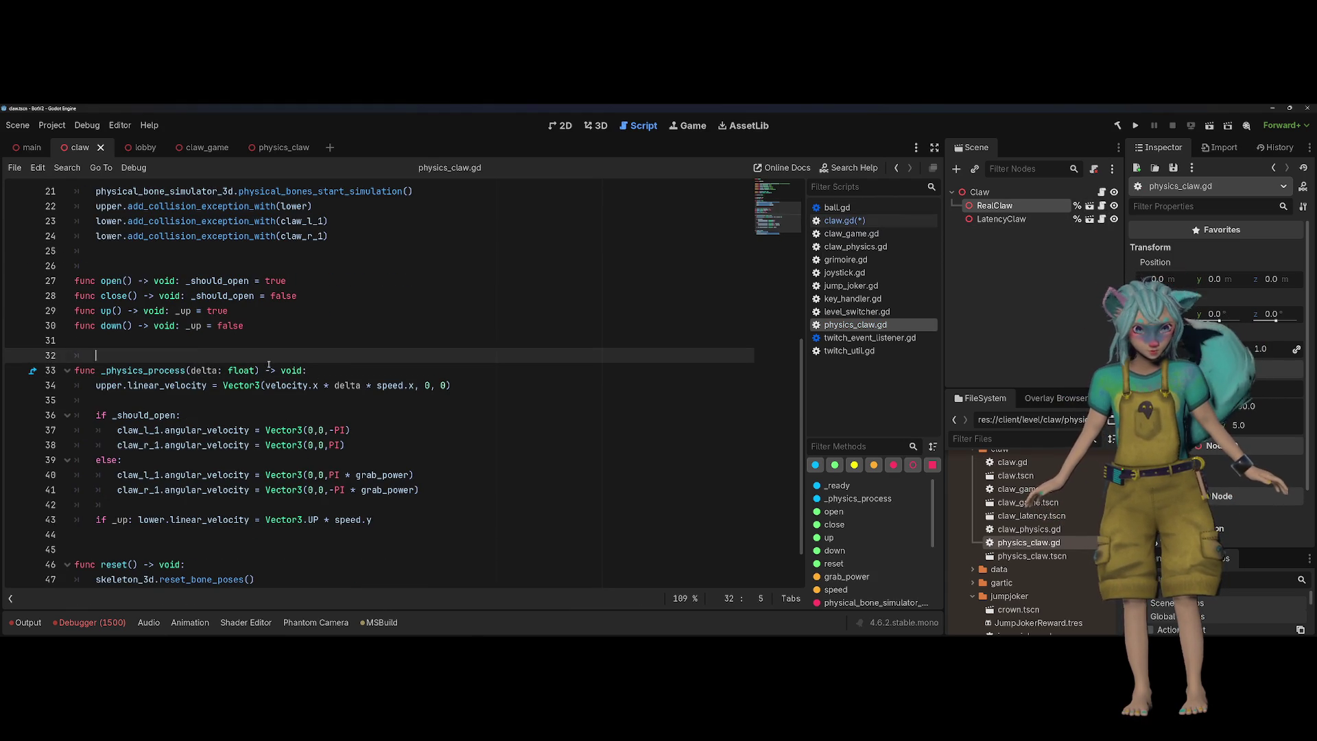
key("Up")
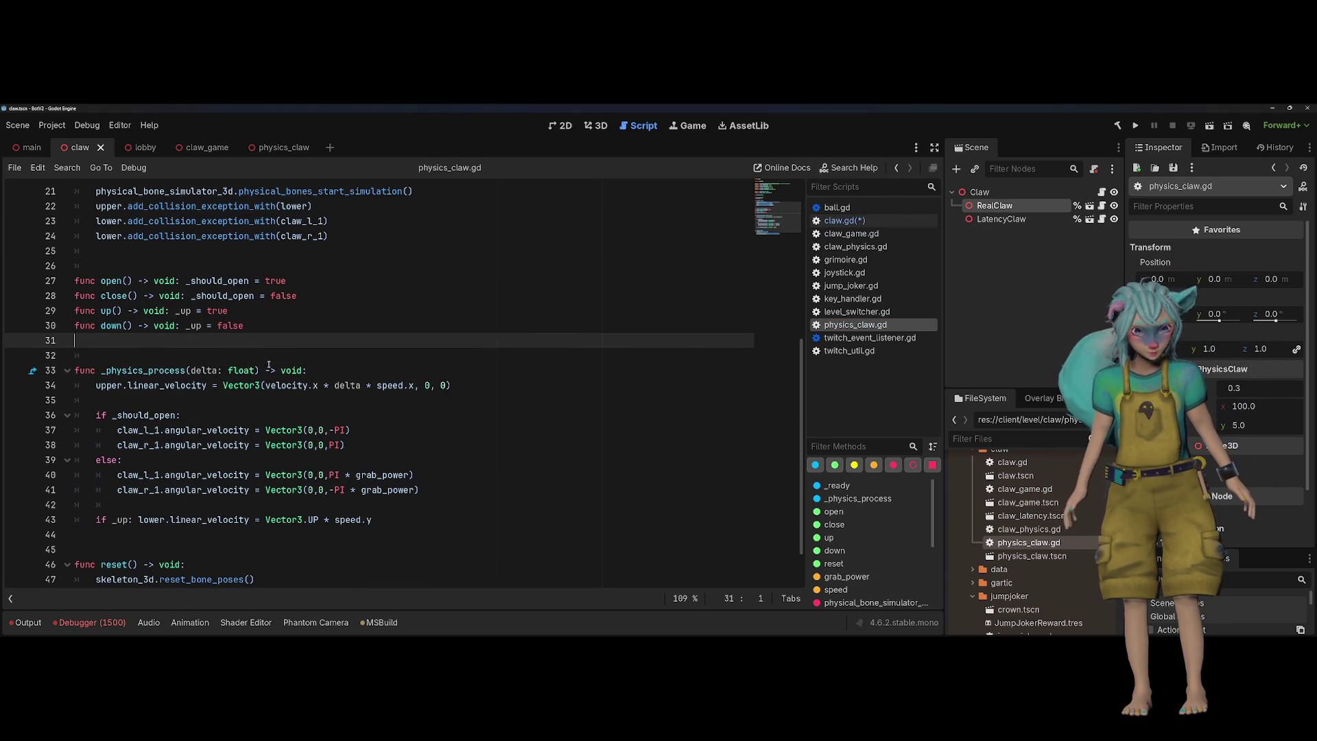
key("Down")
key("Down")
key("Tab")
key("ctrl+z")
key("Up")
scroll(268, 364, "up", 1)
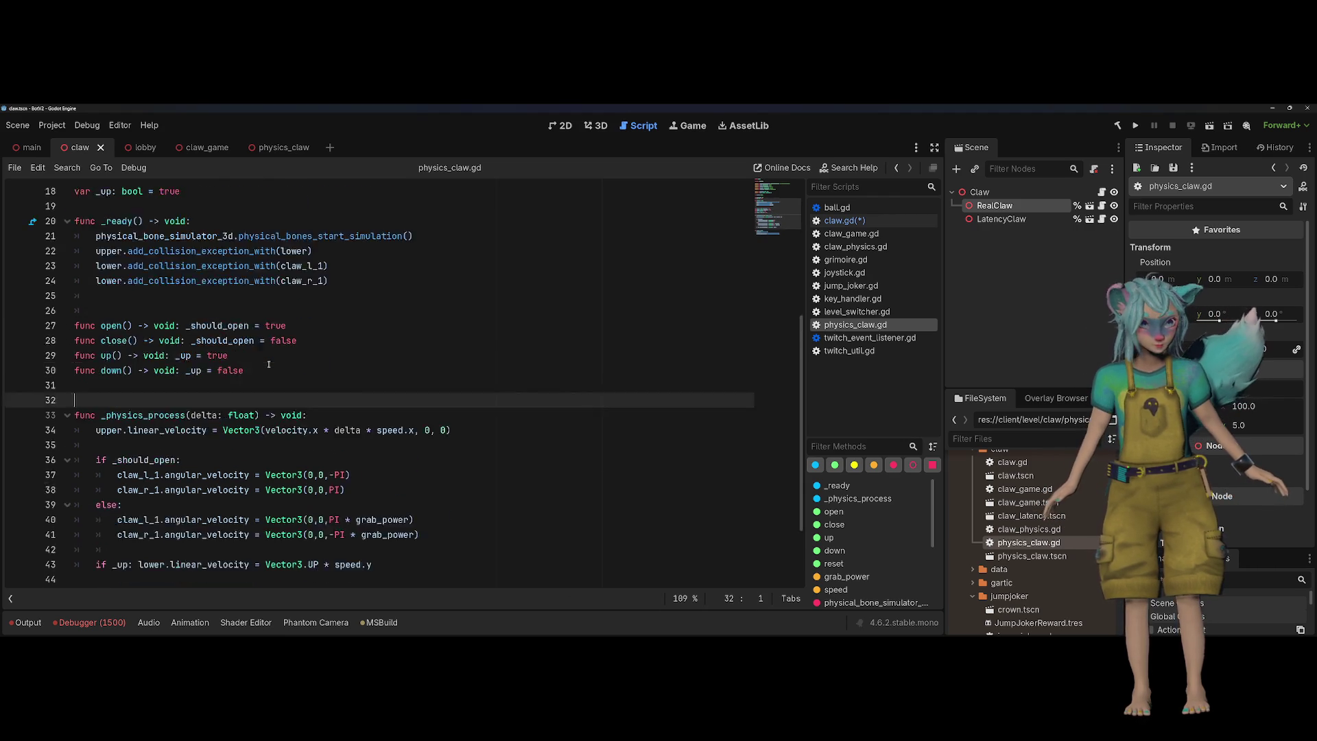
scroll(268, 364, "up", 3)
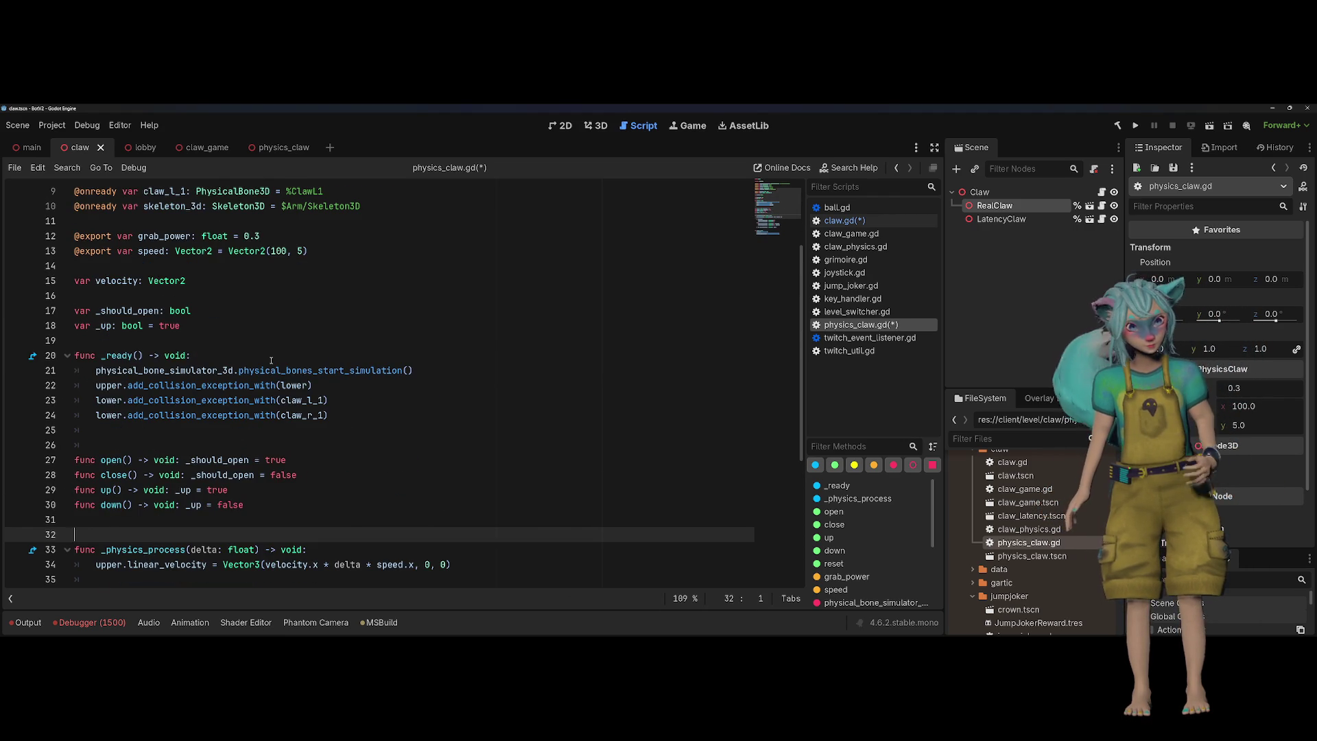
left_click(319, 306)
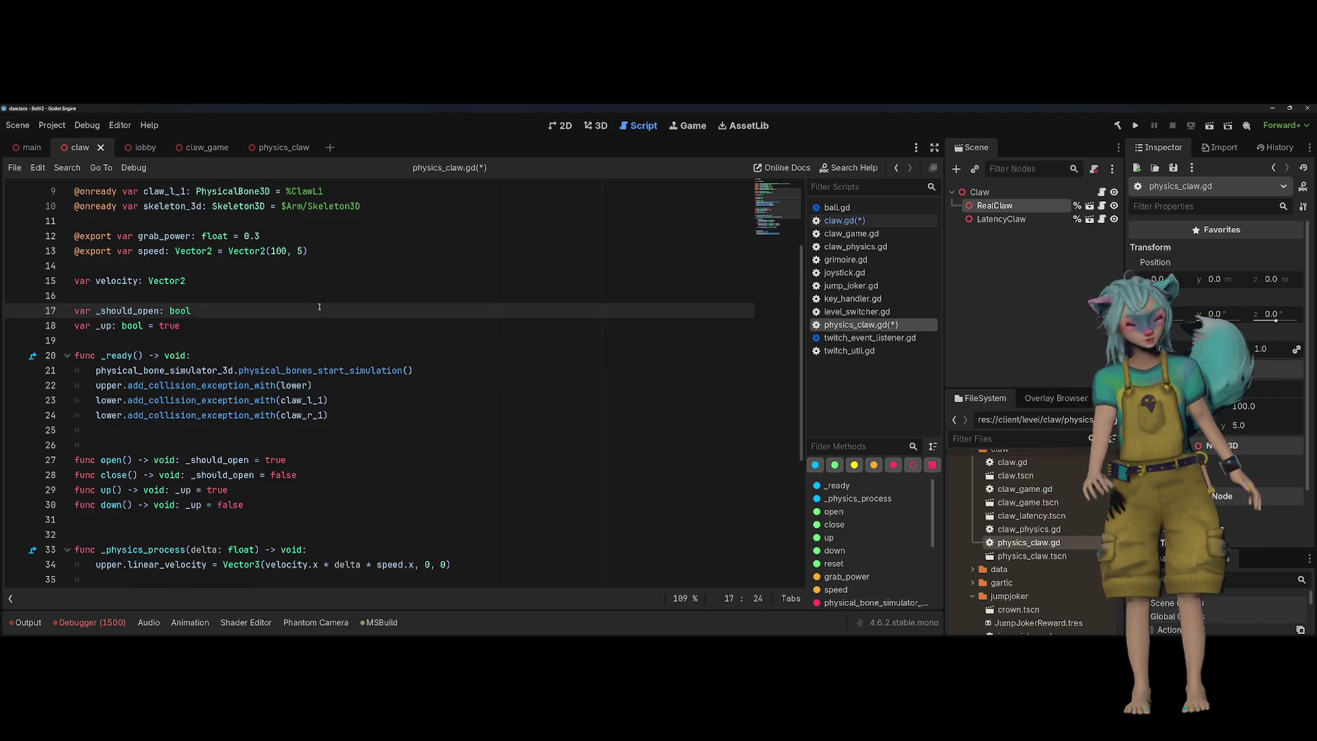
Declare reset_position on line 16, initially typed as Vector3, with a blank line after
key("Up")
type("var reset_")
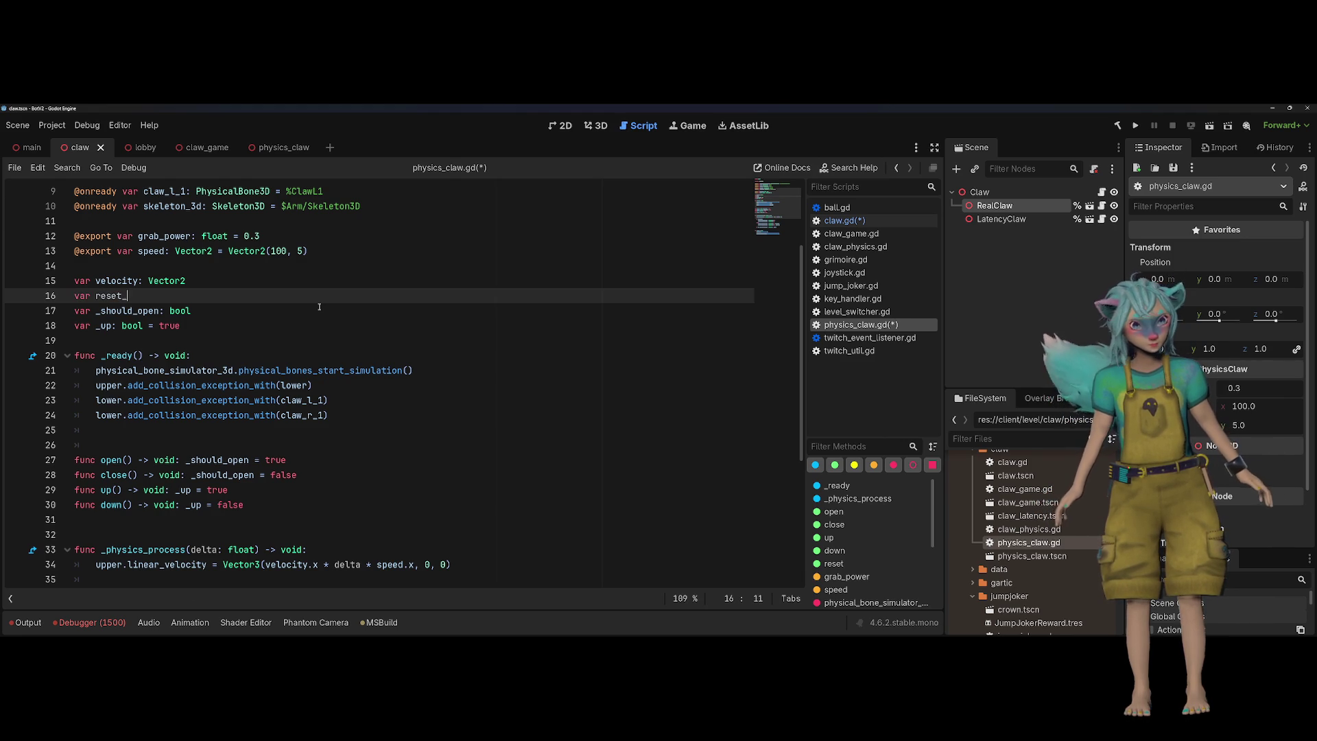
type("position: VE")
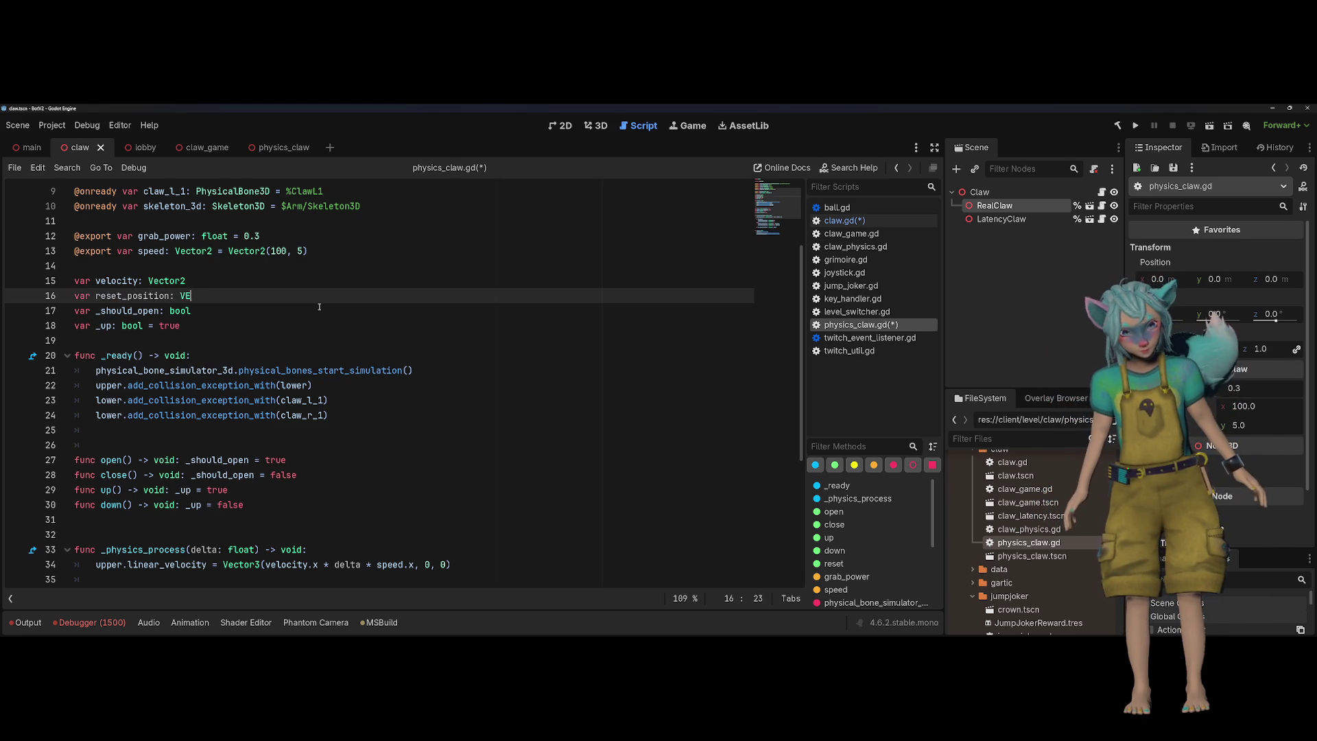
key("BackSpace")
type("ector3")
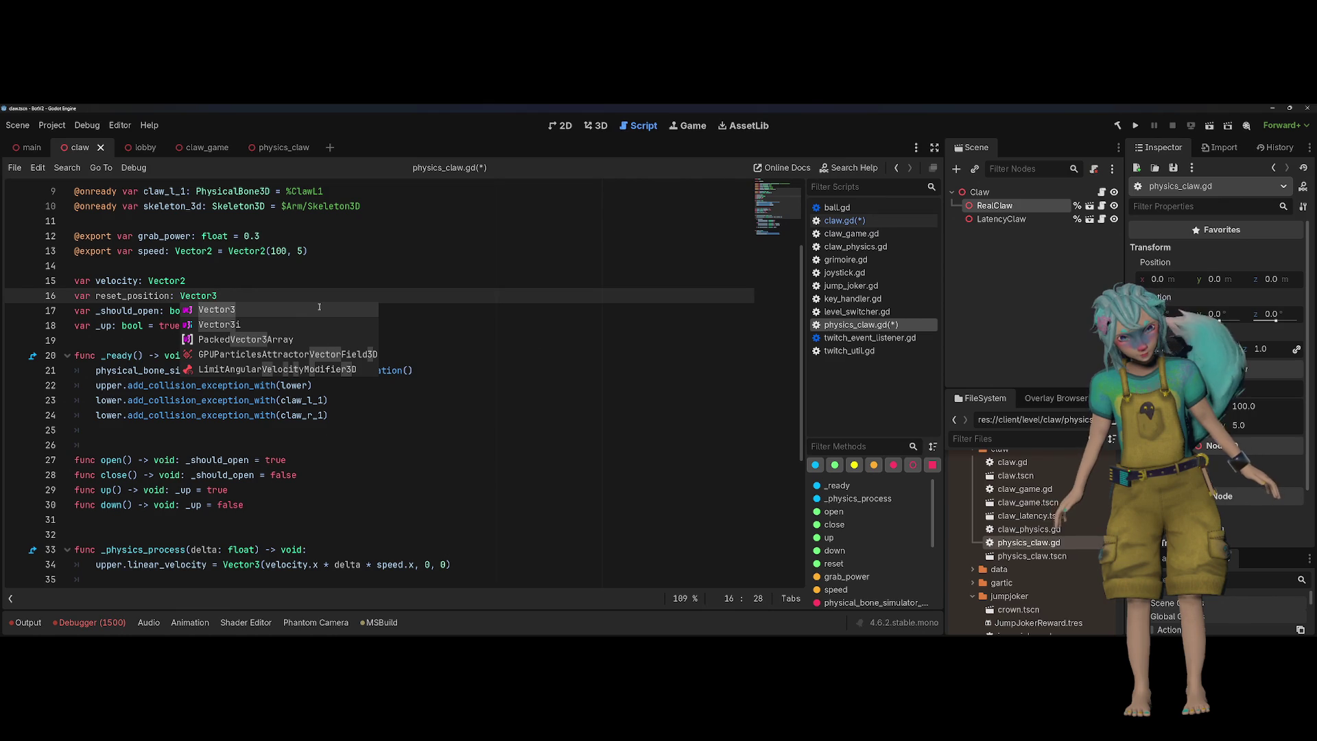
key("Escape")
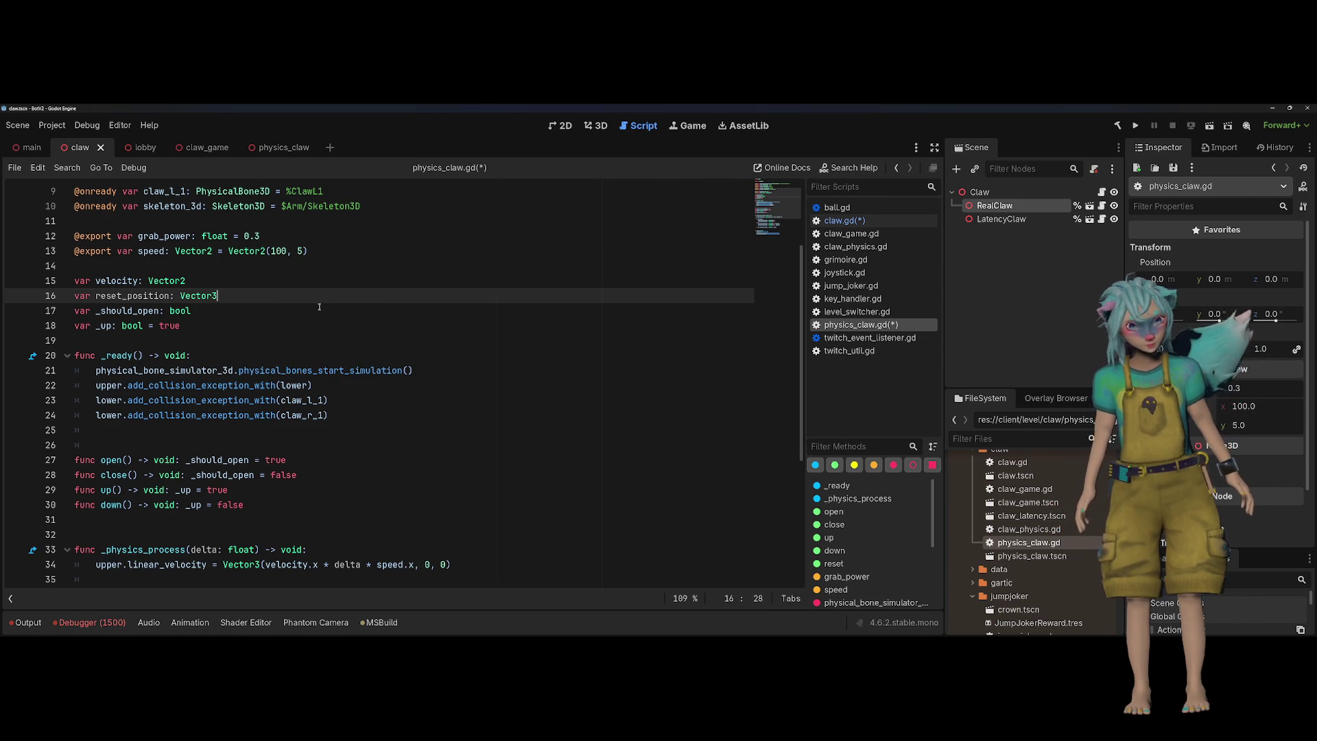
key("Return")
key("Up")
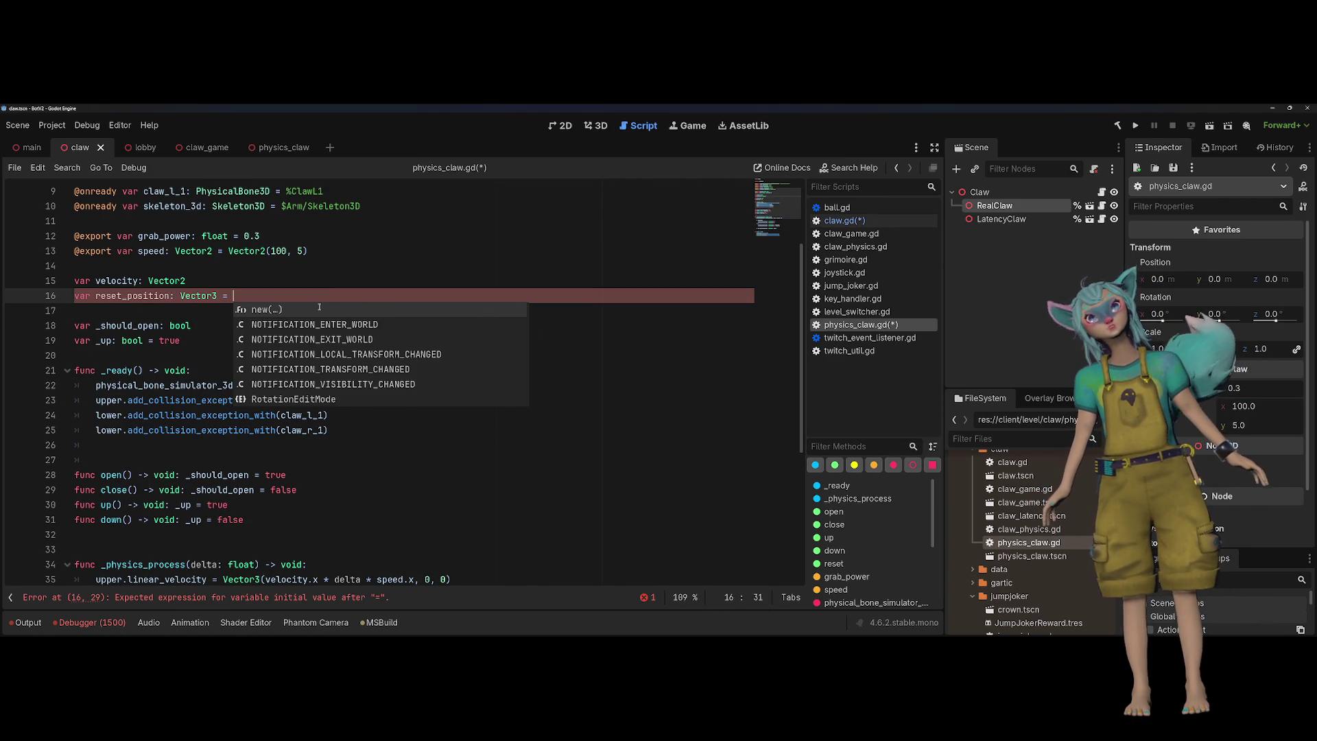
Change the reset_position declaration to 'var reset_position: float = INF'
key("ctrl+shift+Left")
key("ctrl+shift+Left")
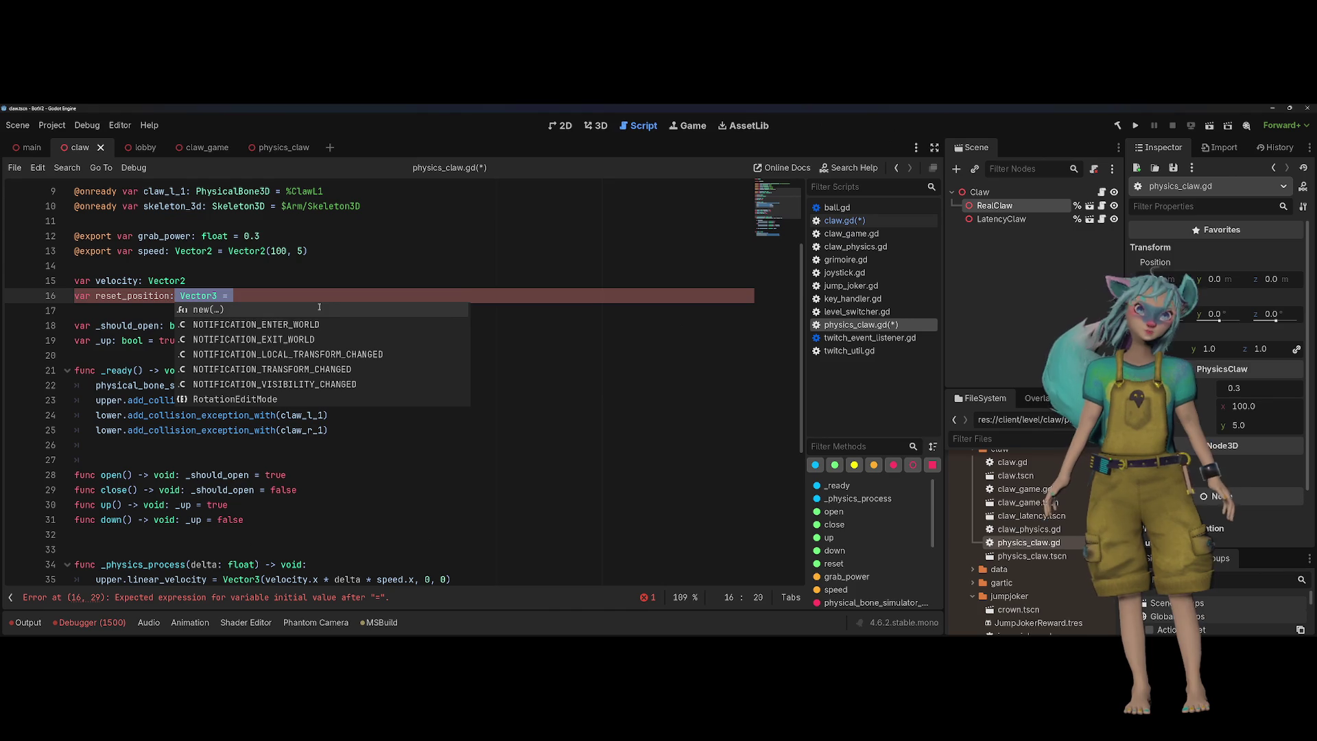
key("BackSpace")
key("BackSpace")
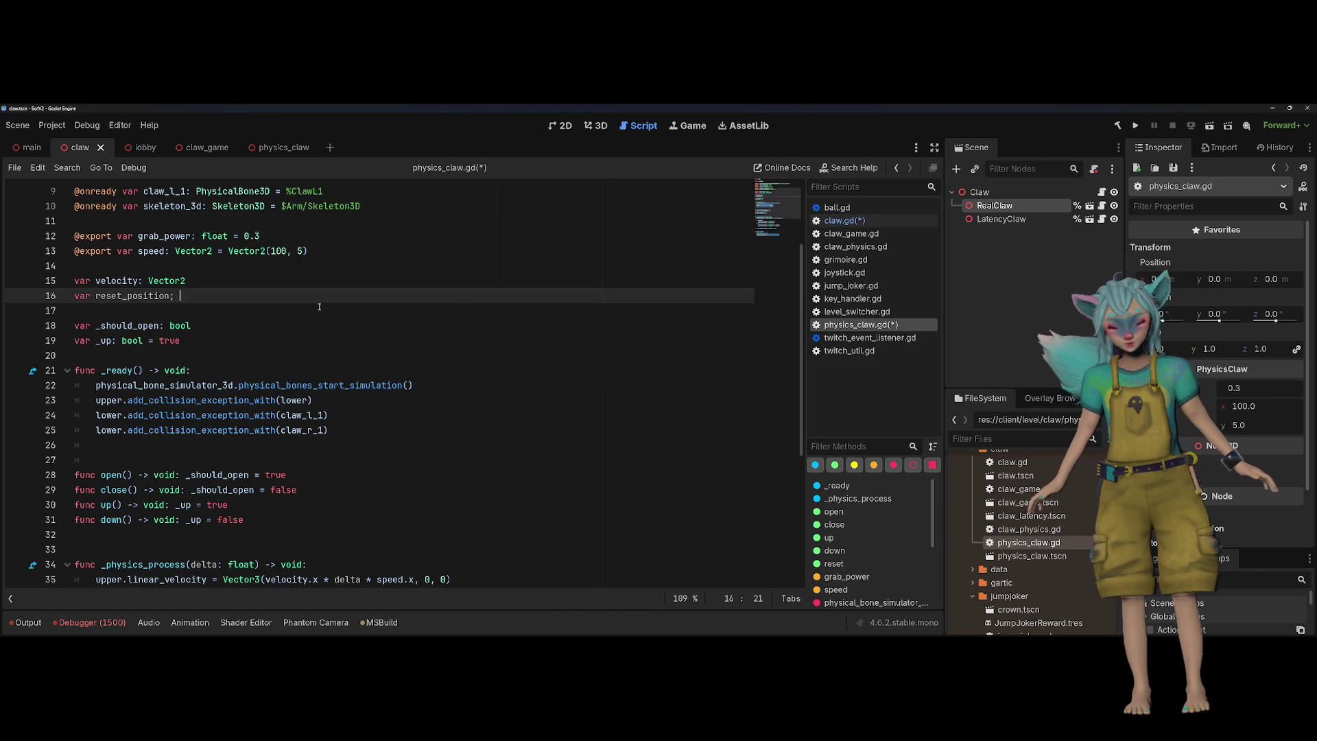
type("float = Inf")
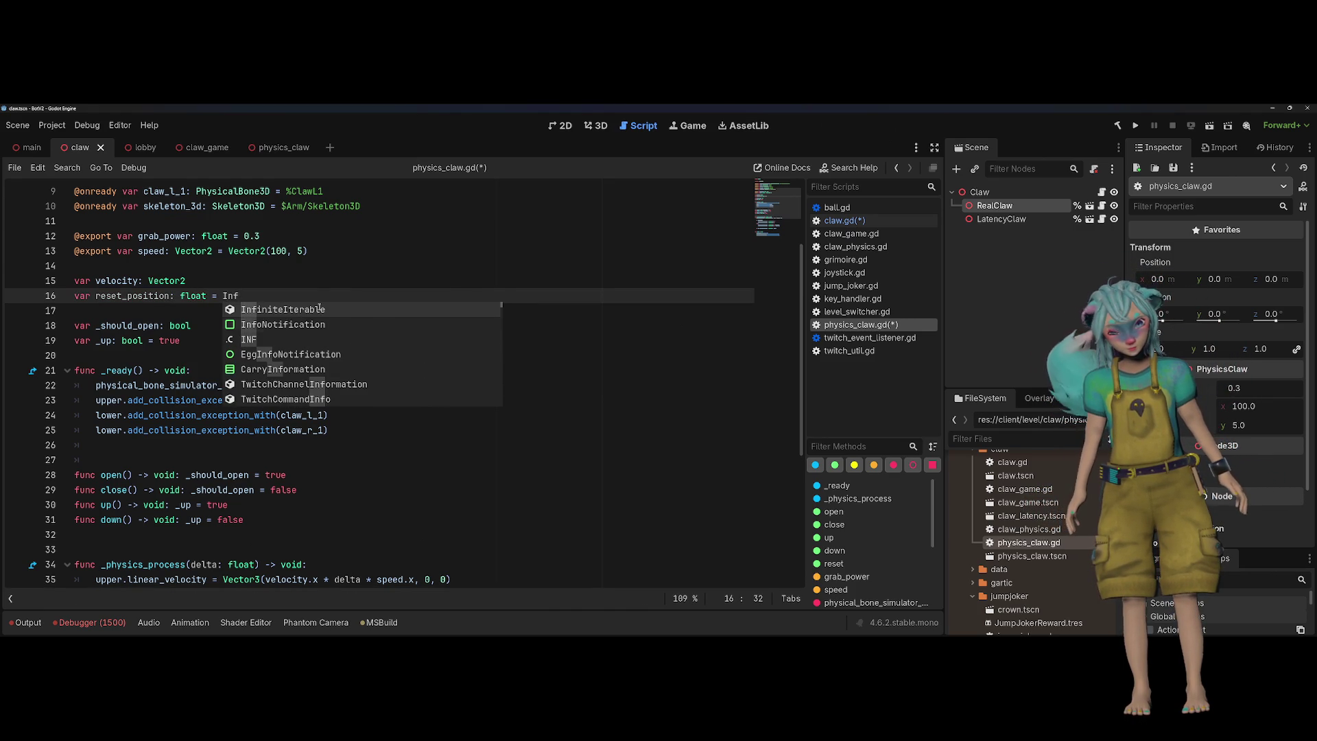
key("Down")
key("Down")
key("Return")
key("Up")
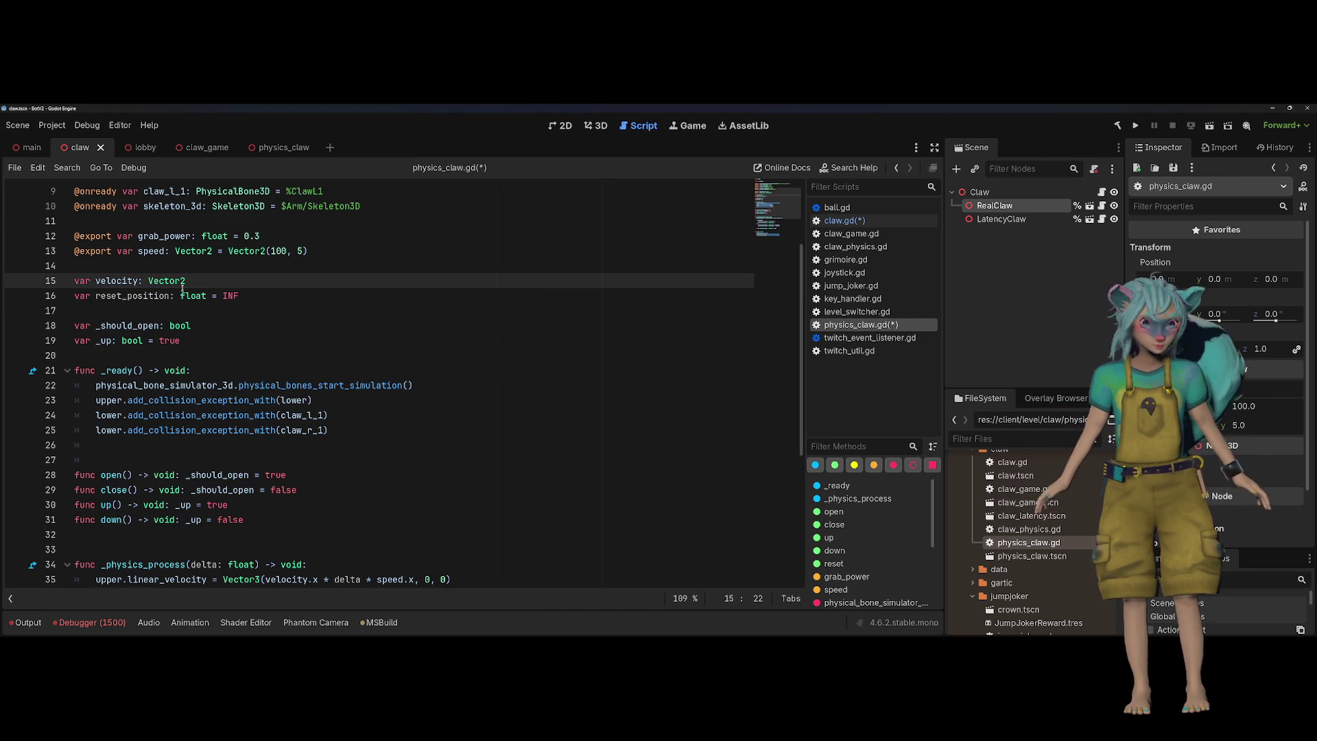
double_click(161, 295)
scroll(384, 429, "down", 4)
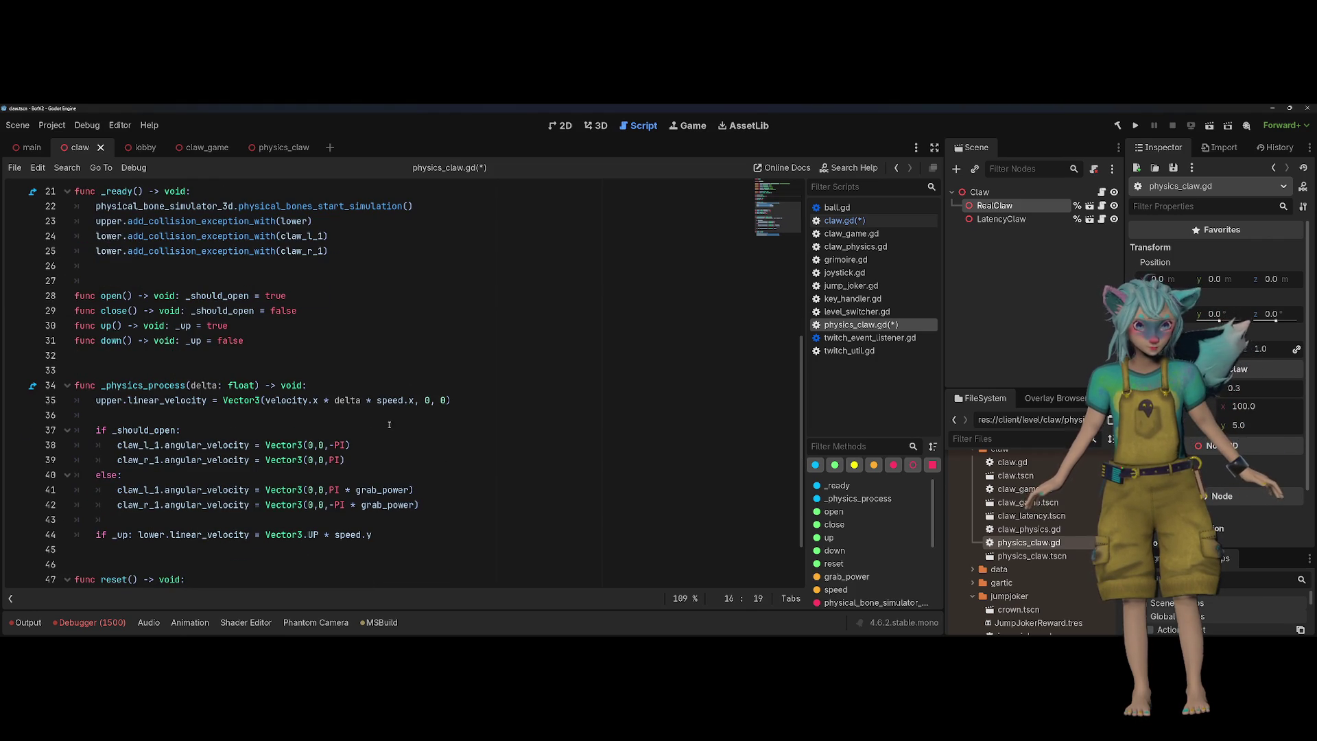
Add an 'if reset_position != INF:' check after line 44 in _physics_process
left_click(405, 419)
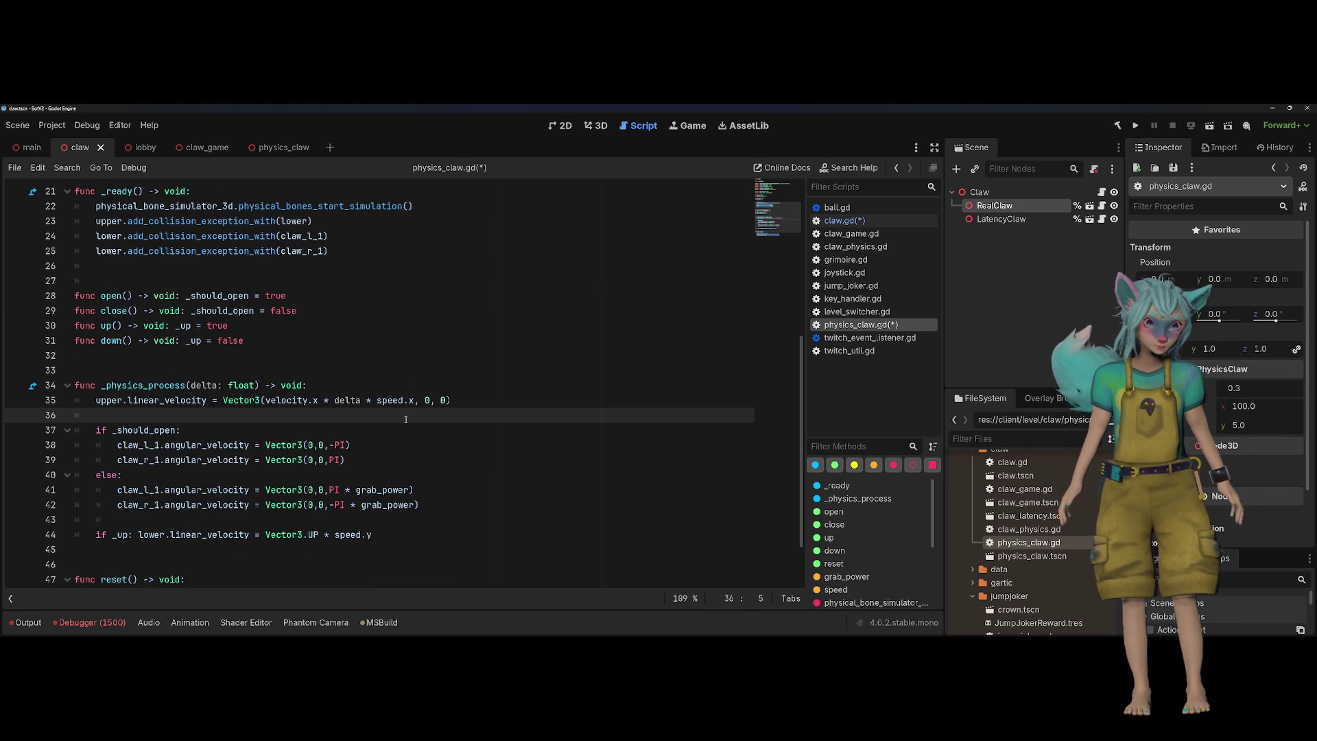
left_click(427, 534)
key("Return")
key("Return")
type("if reset_position")
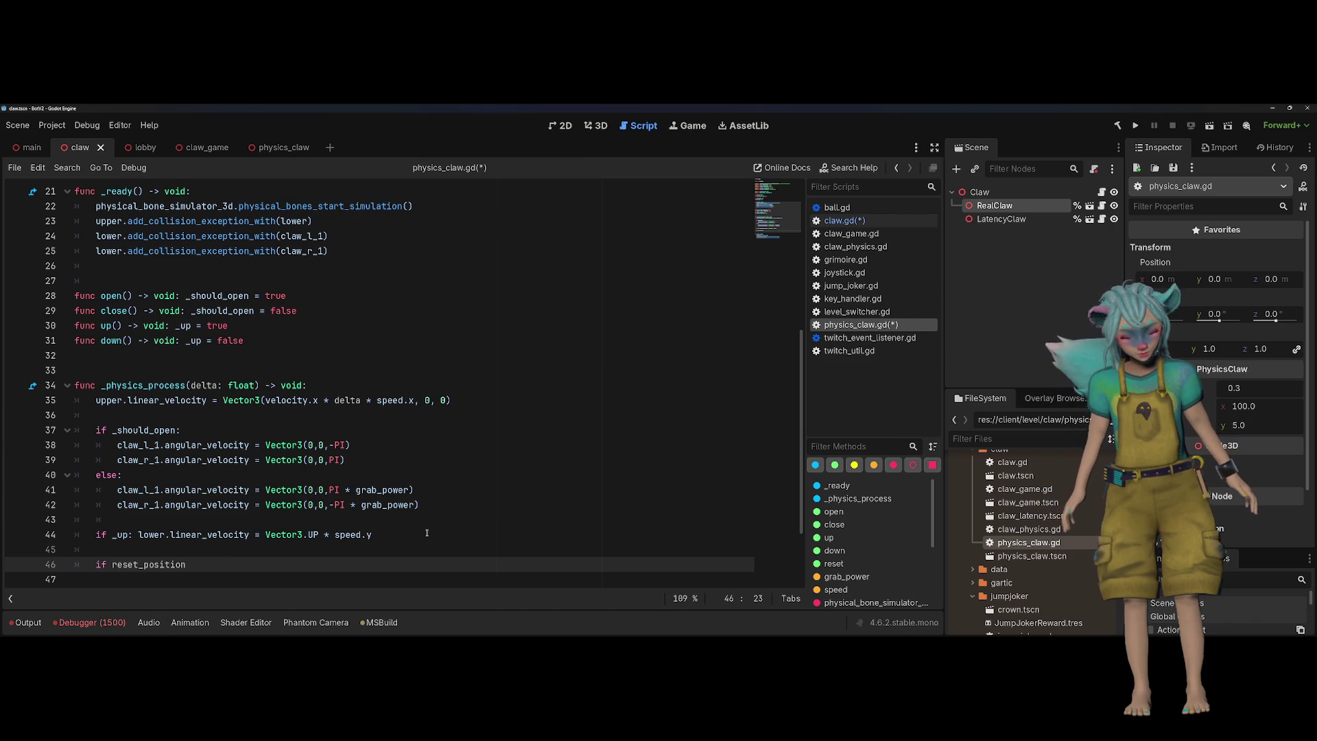
type(" != inf")
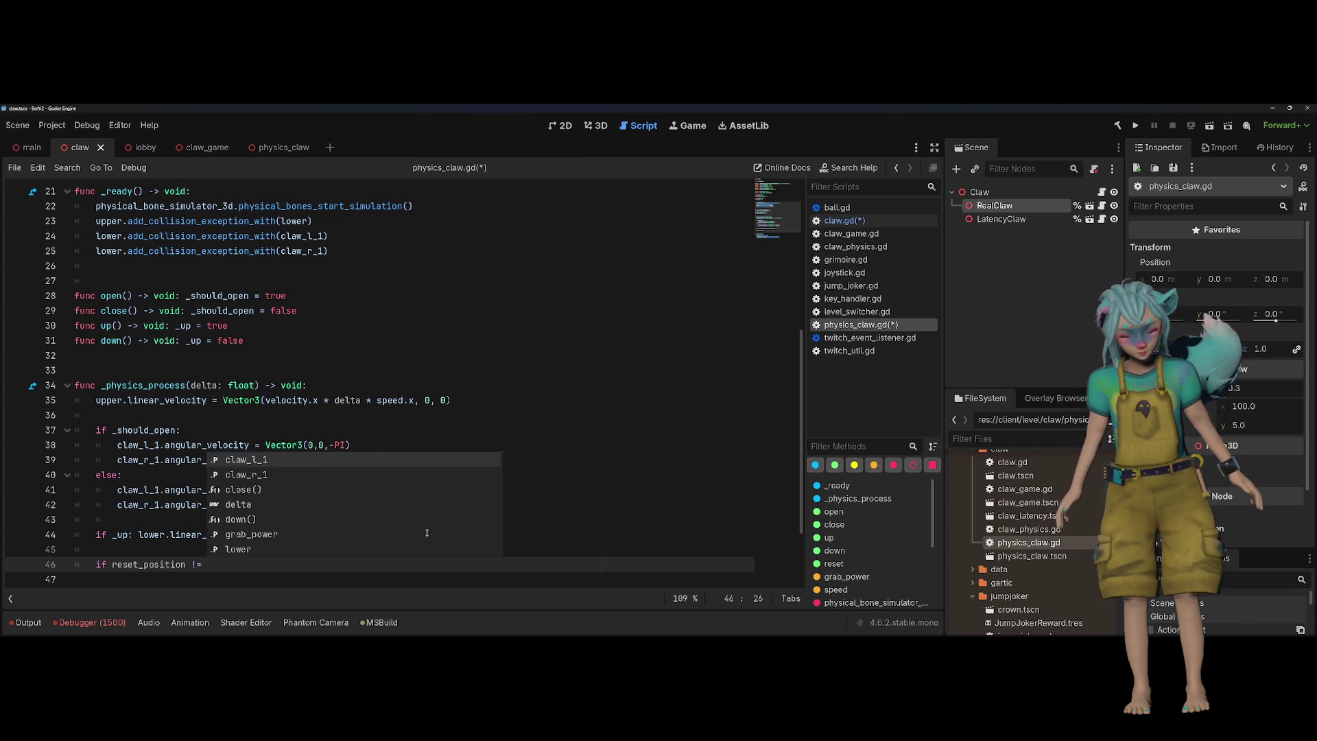
key("Down")
key("Down")
key("Return")
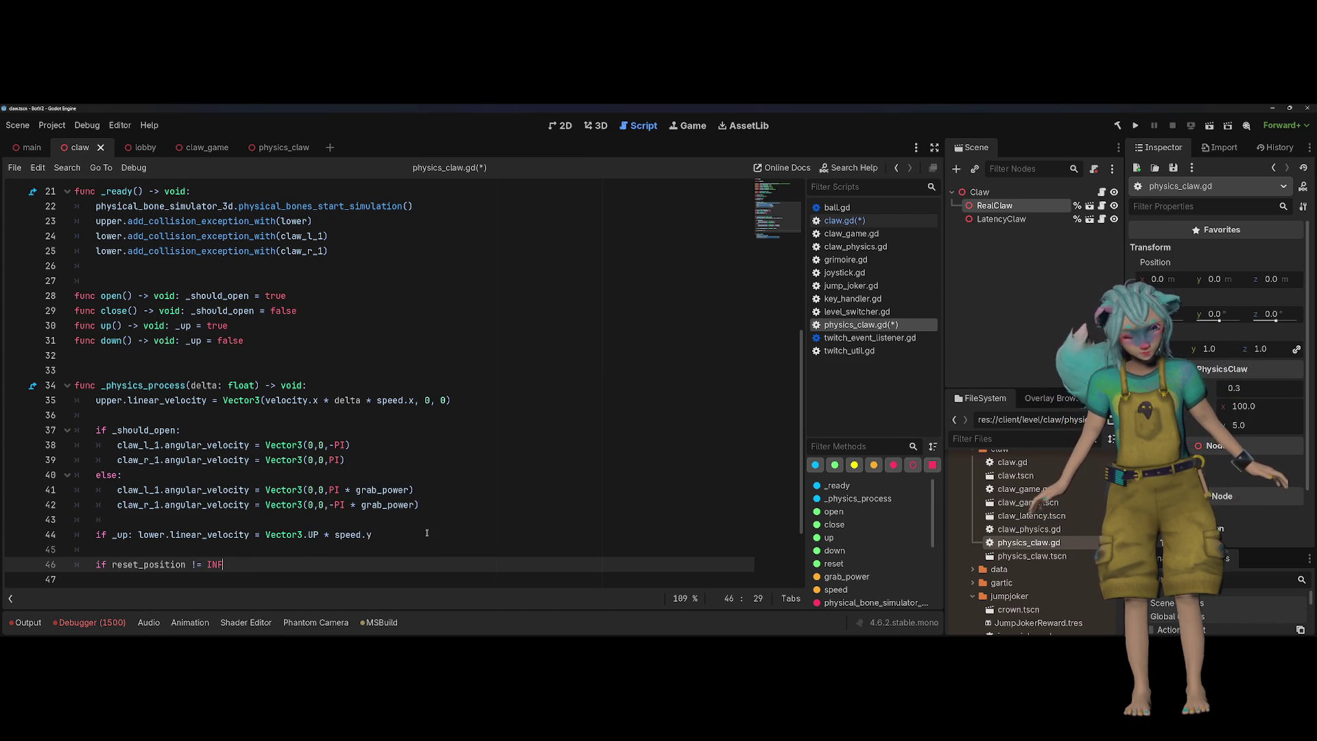
type(":")
key("Return")
Inside the check, set upper.global_position.x = reset_position
scroll(427, 533, "down", 2)
type("gl")
key("BackSpace")
key("BackSpace")
type("u")
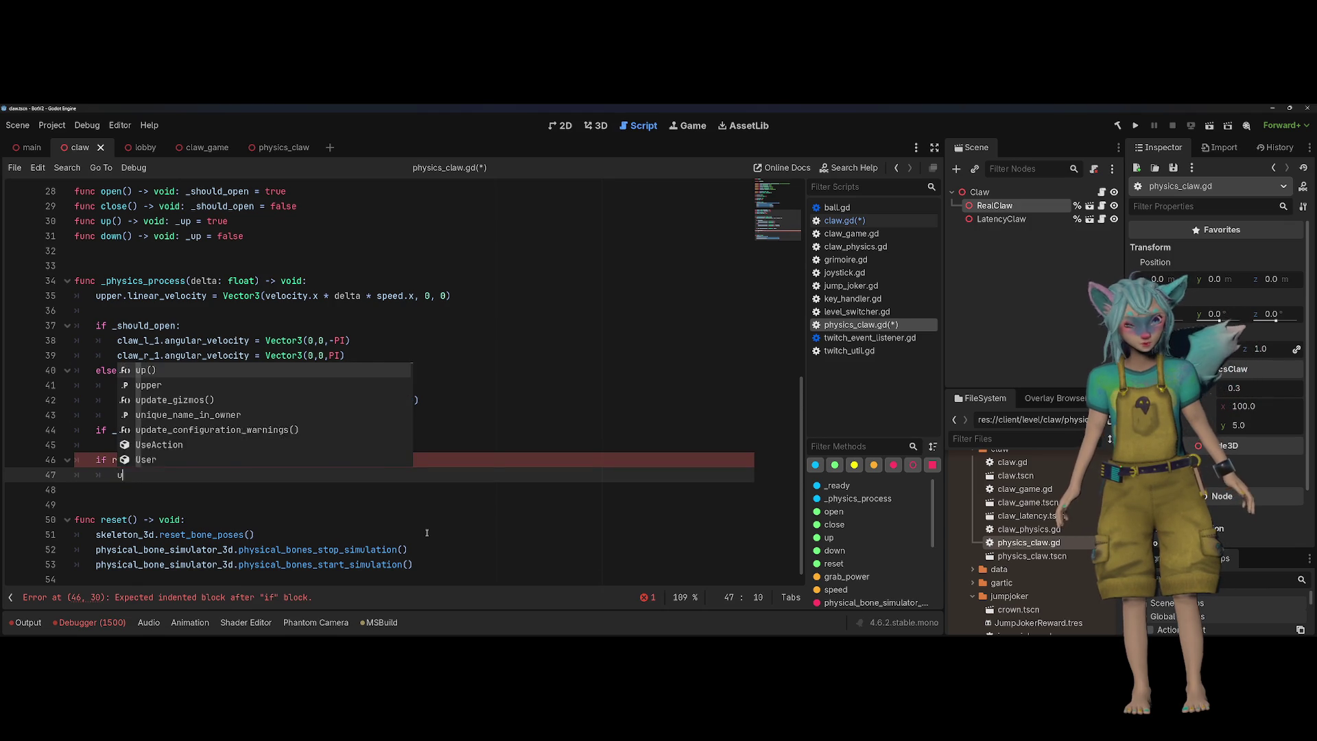
type("pper.global_position.x ")
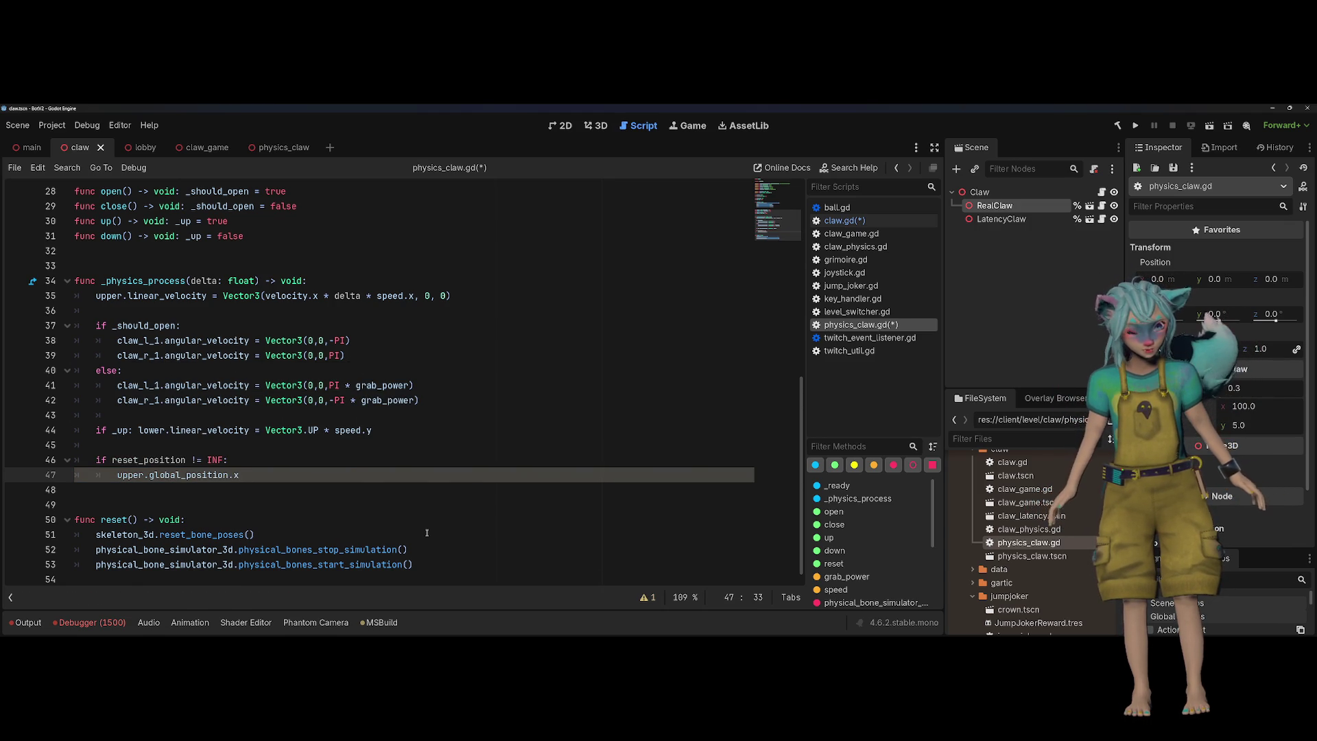
type("= res")
key("Down")
key("Return")
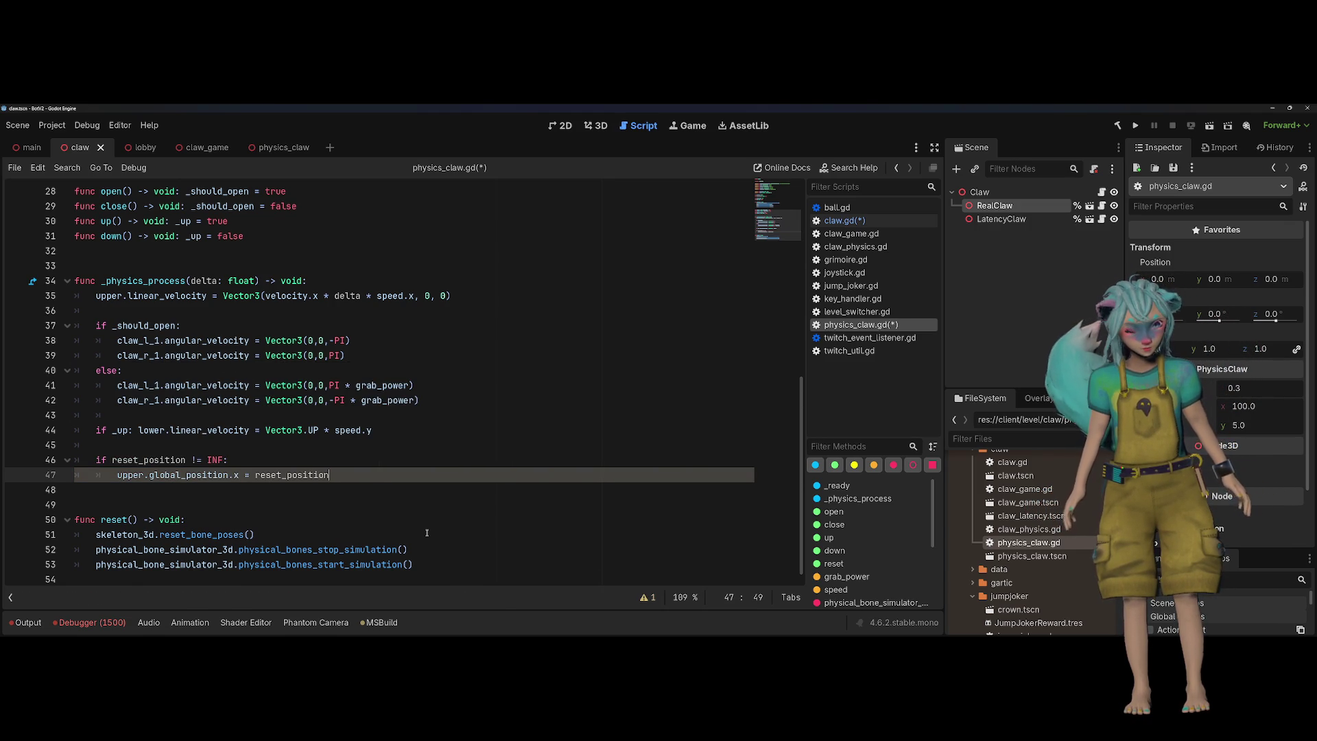
key("Return")
Call upper.reset_physics_interpolation(), then set reset_position back to INF
type("uppe")
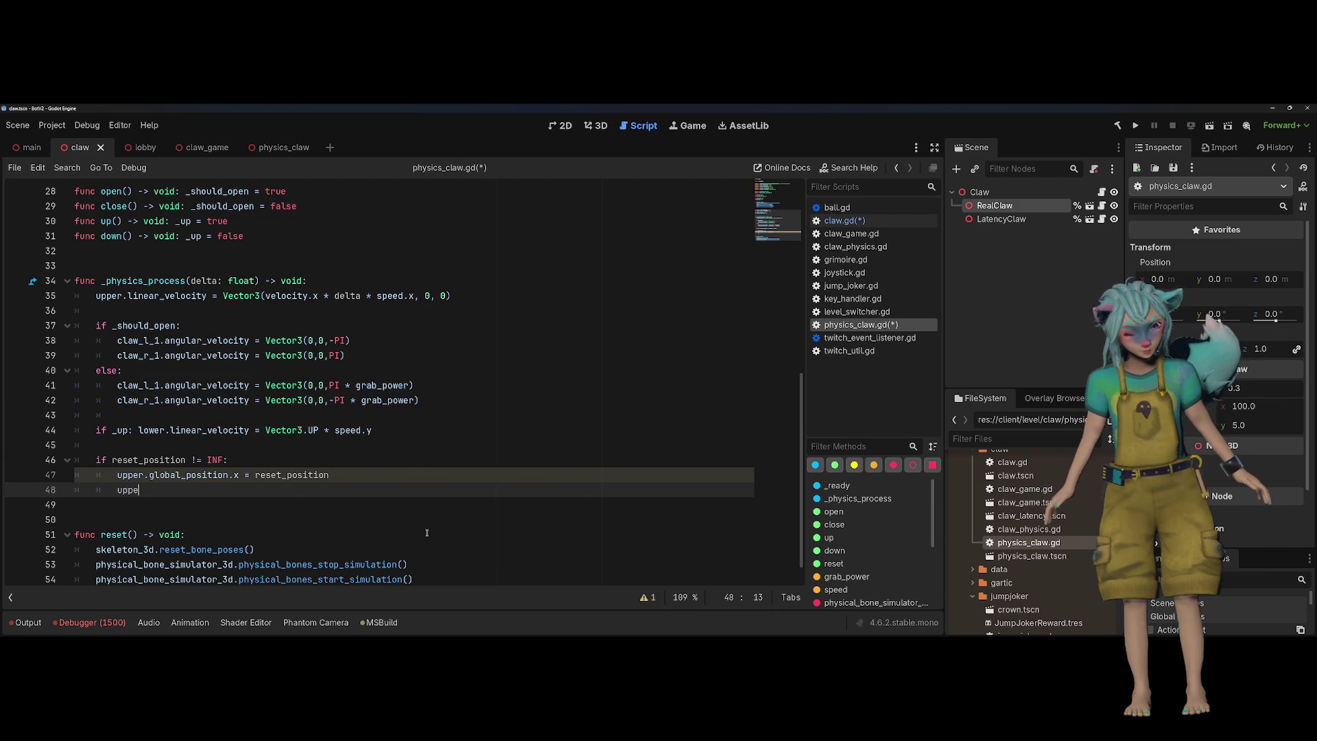
type("r.res")
key("Return")
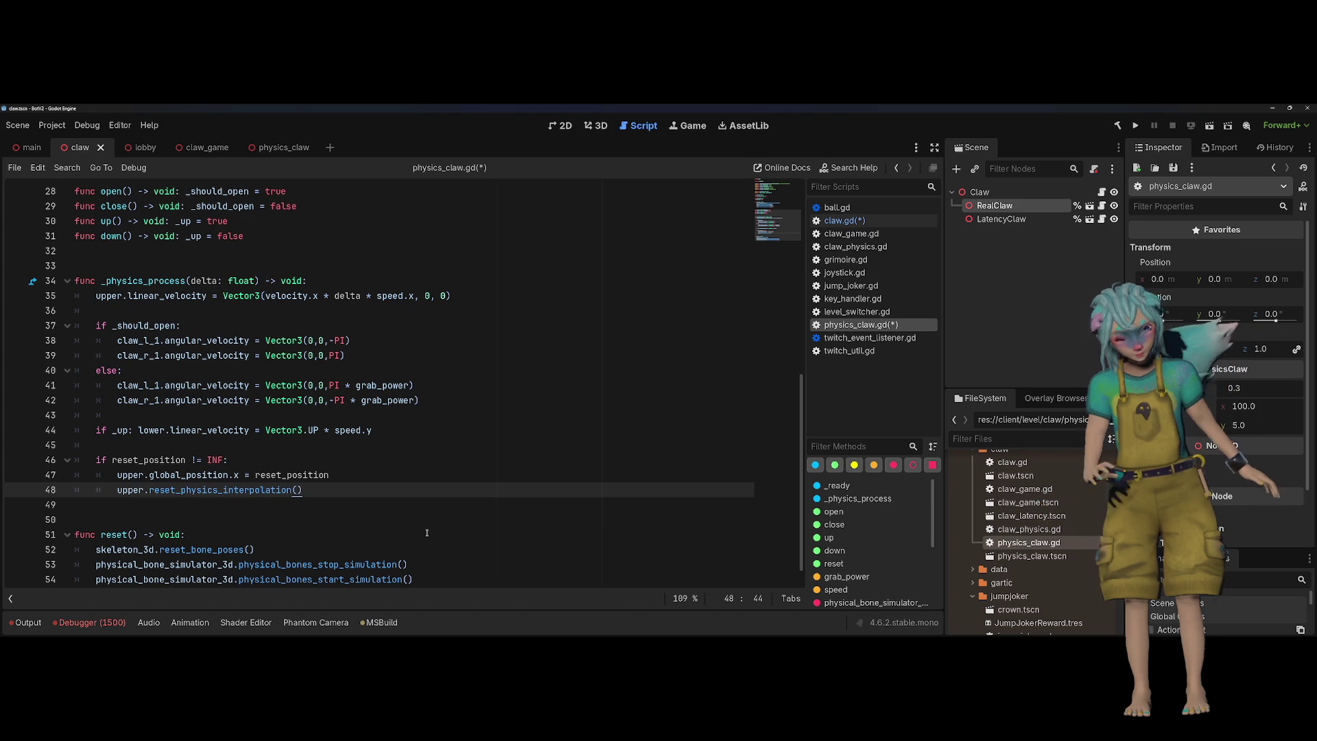
key("Return")
type("reest_")
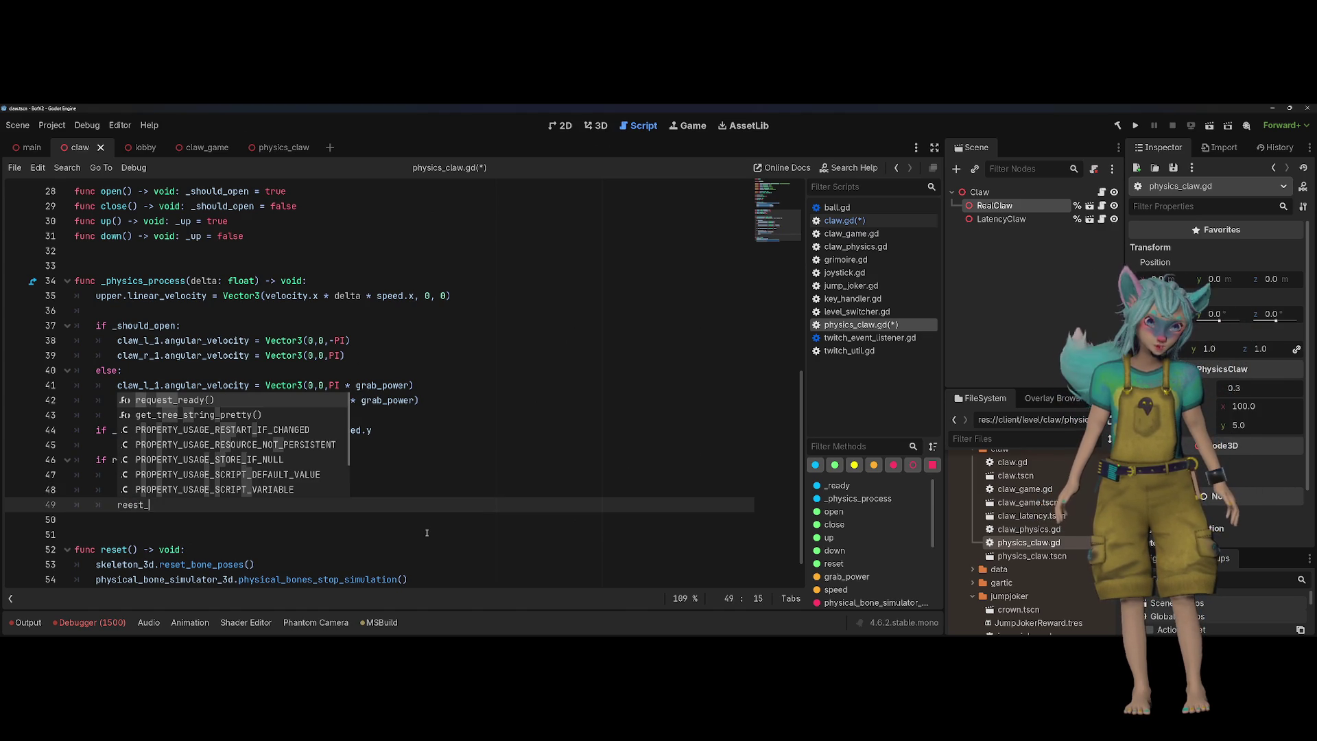
key("BackSpace")
key("BackSpace")
key("BackSpace")
type("set_po")
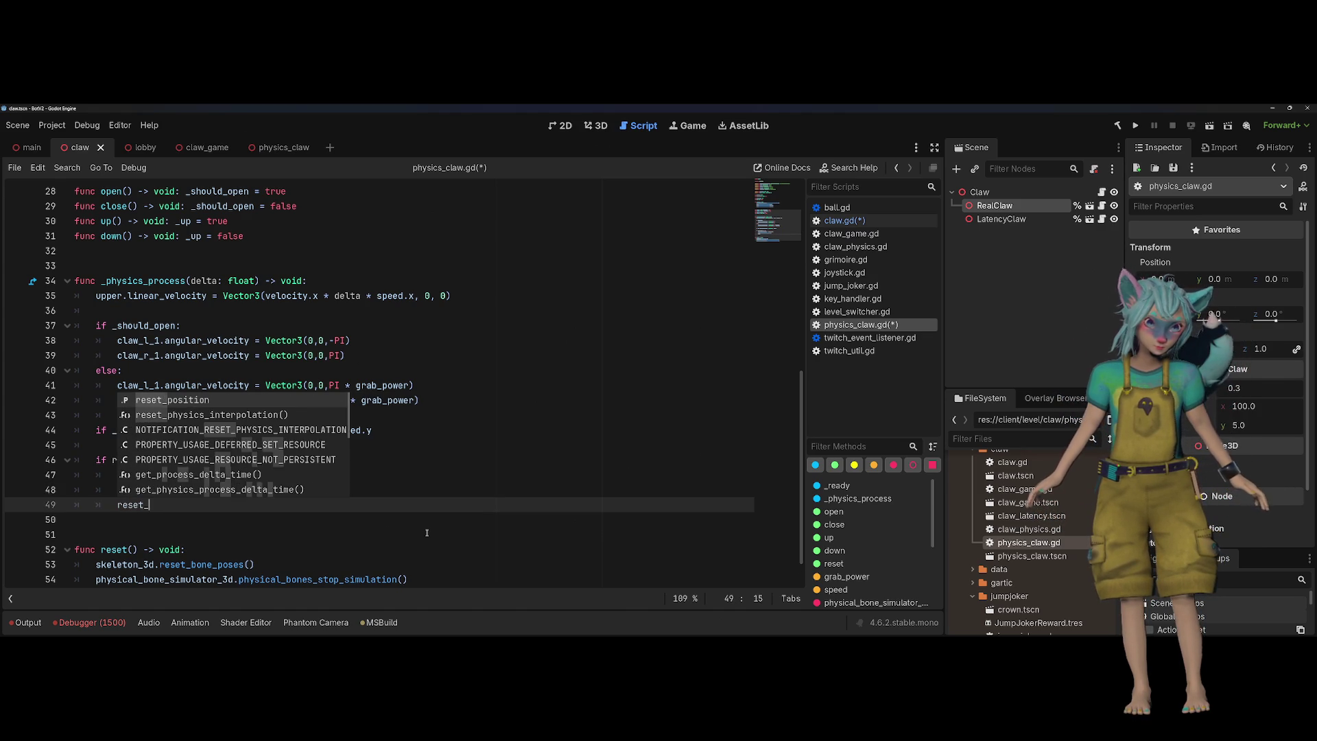
key("Return")
type("= INF")
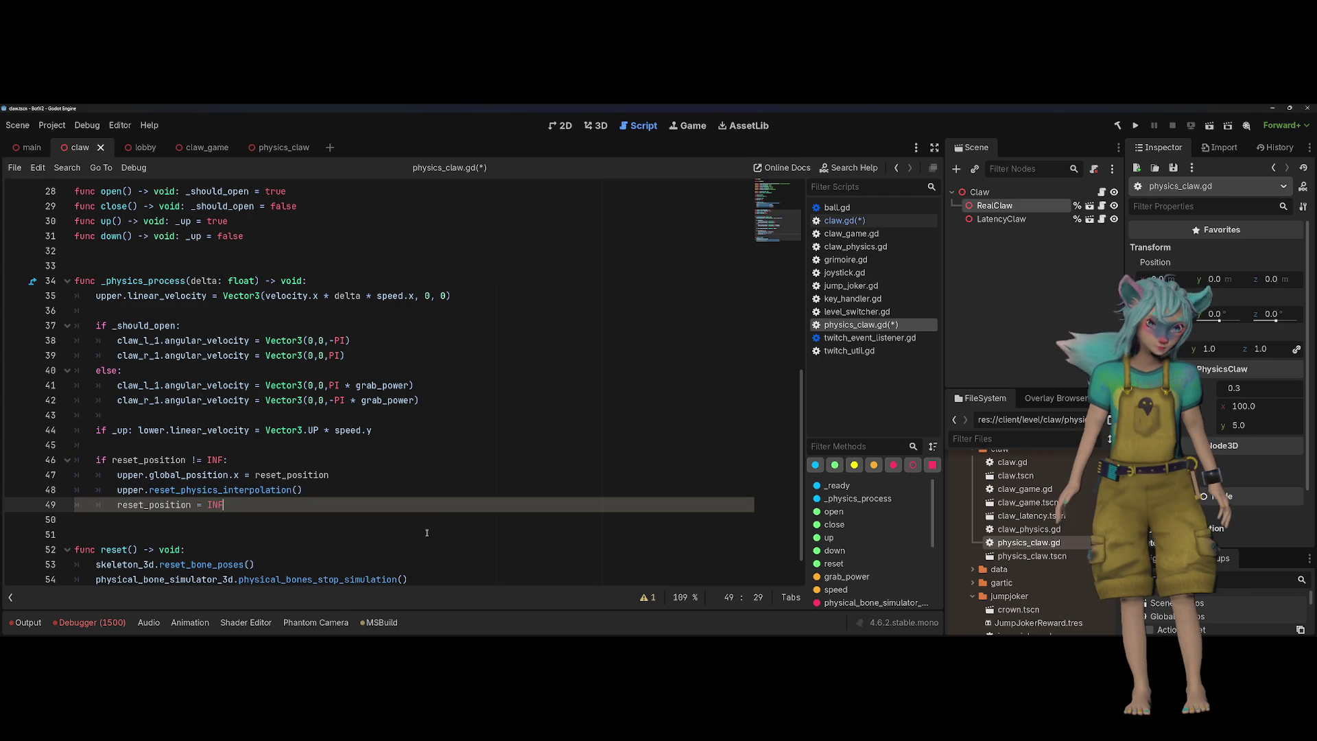
Save physics_claw.gd and select the reset_position declaration on line 16
left_click(448, 451)
key("ctrl+s")
scroll(178, 311, "up", 7)
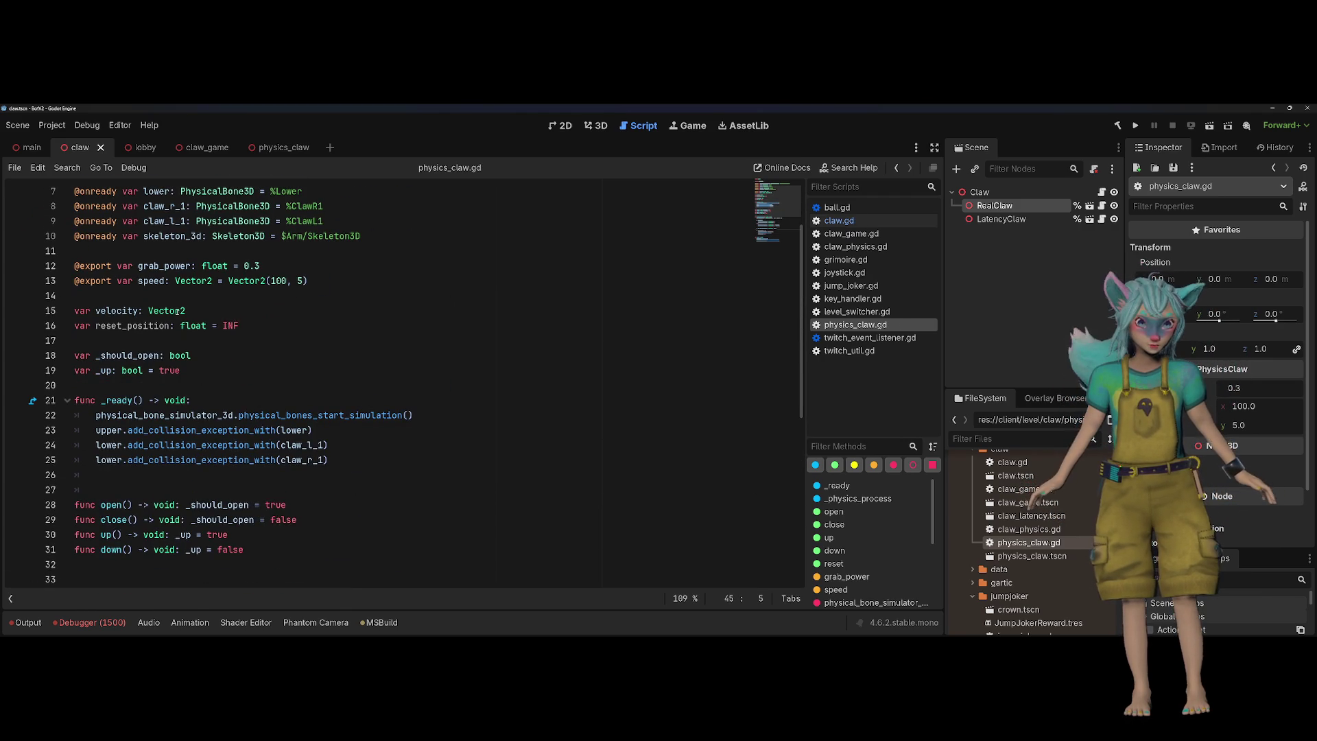
double_click(132, 325)
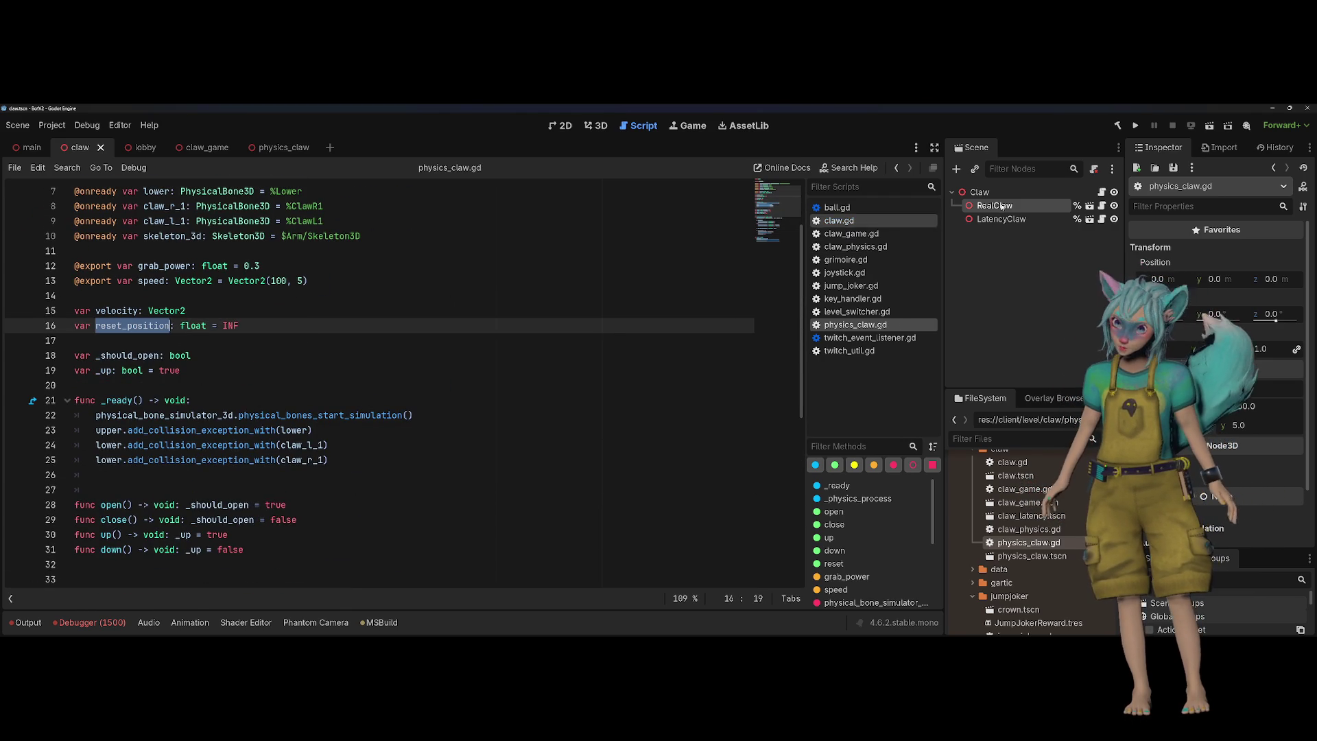
In claw.gd, begin a 'latency_claw.reset_position =' line inside the idle-velocity check, then return to physics_claw.gd
left_click(1101, 192)
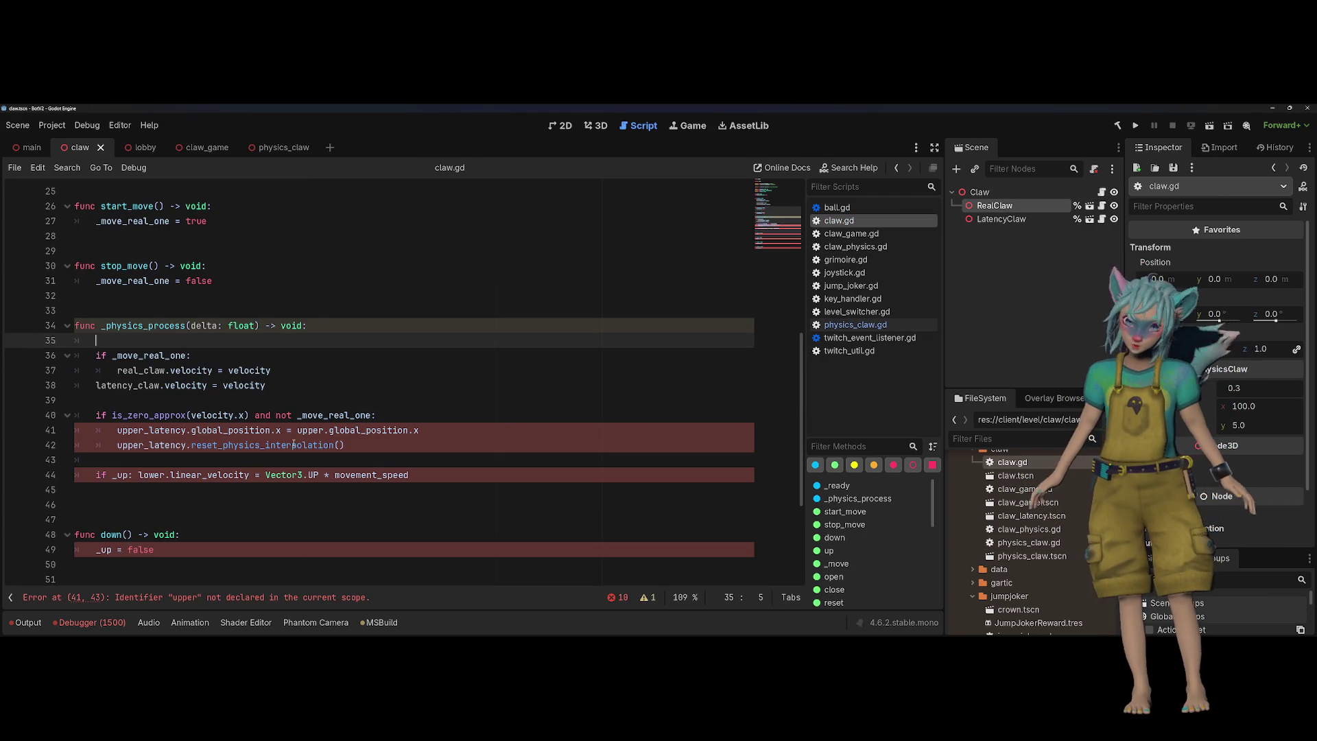
left_click(480, 421)
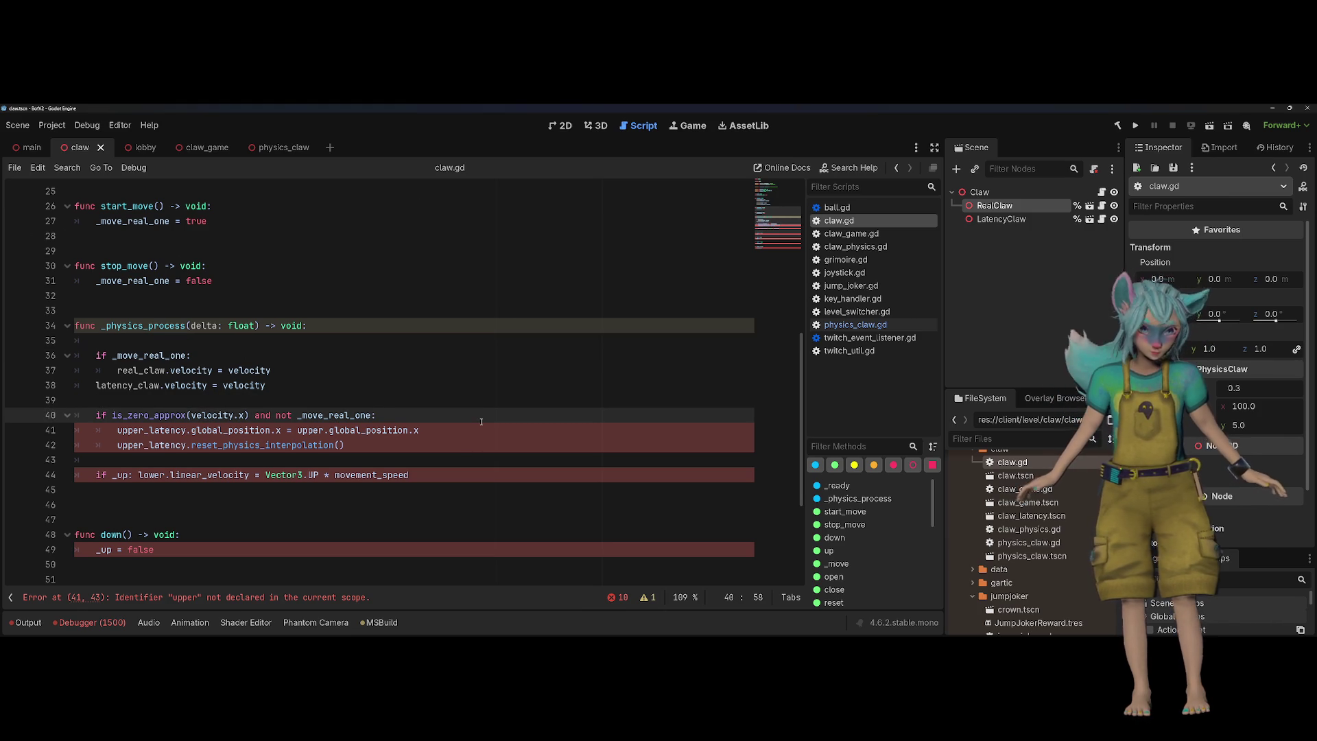
key("Return")
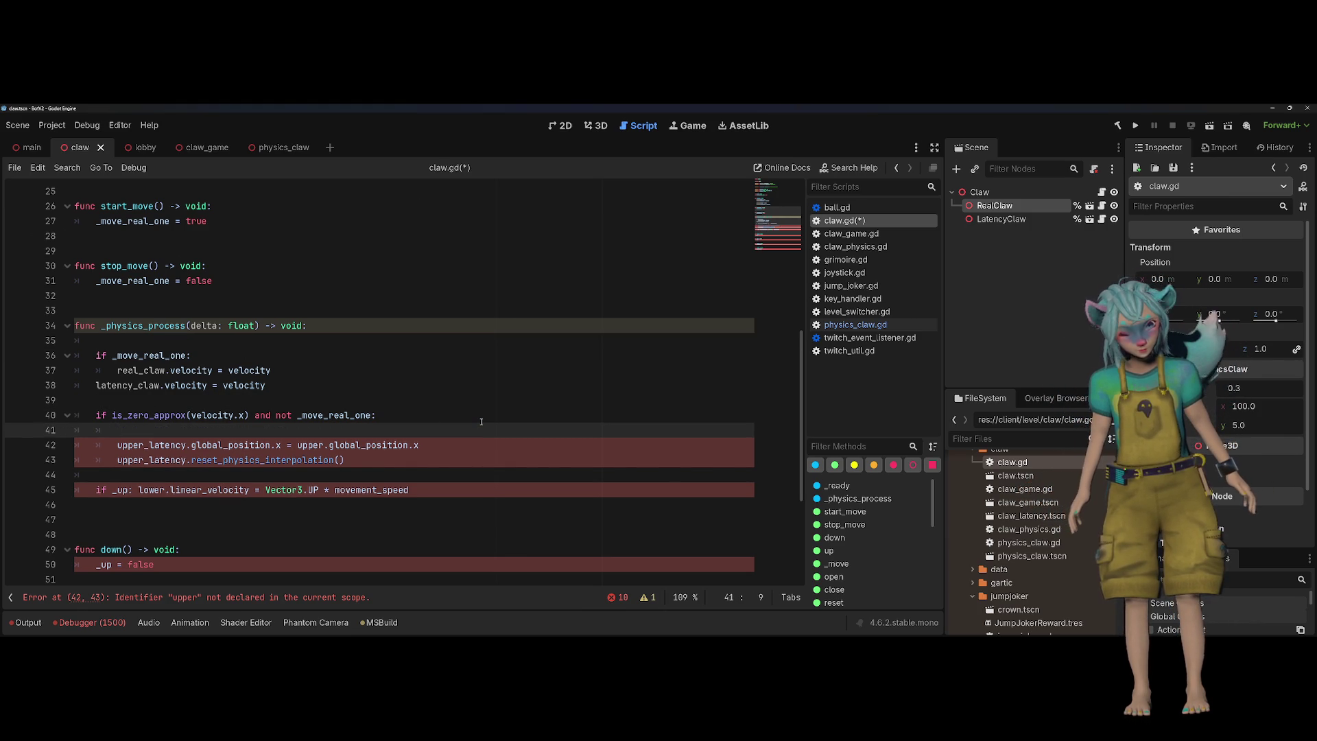
type("la")
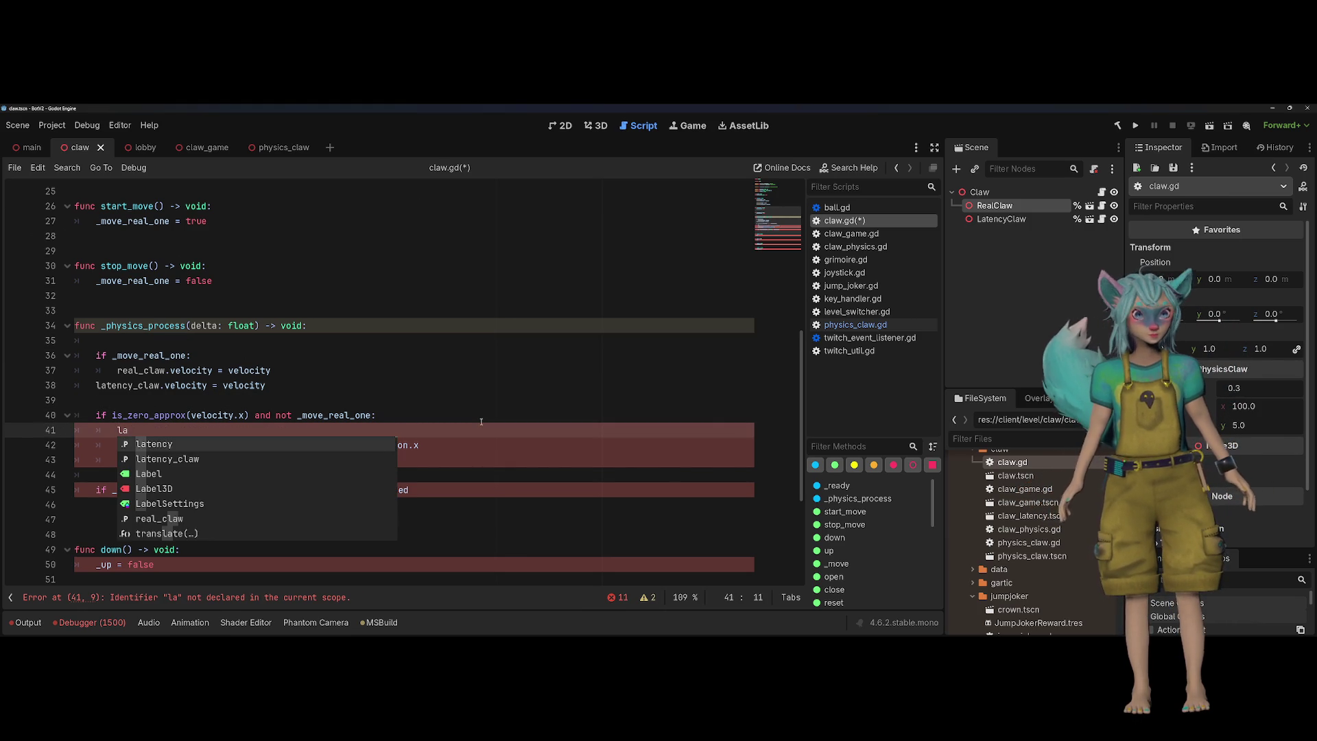
key("Down")
key("Return")
type(".rese")
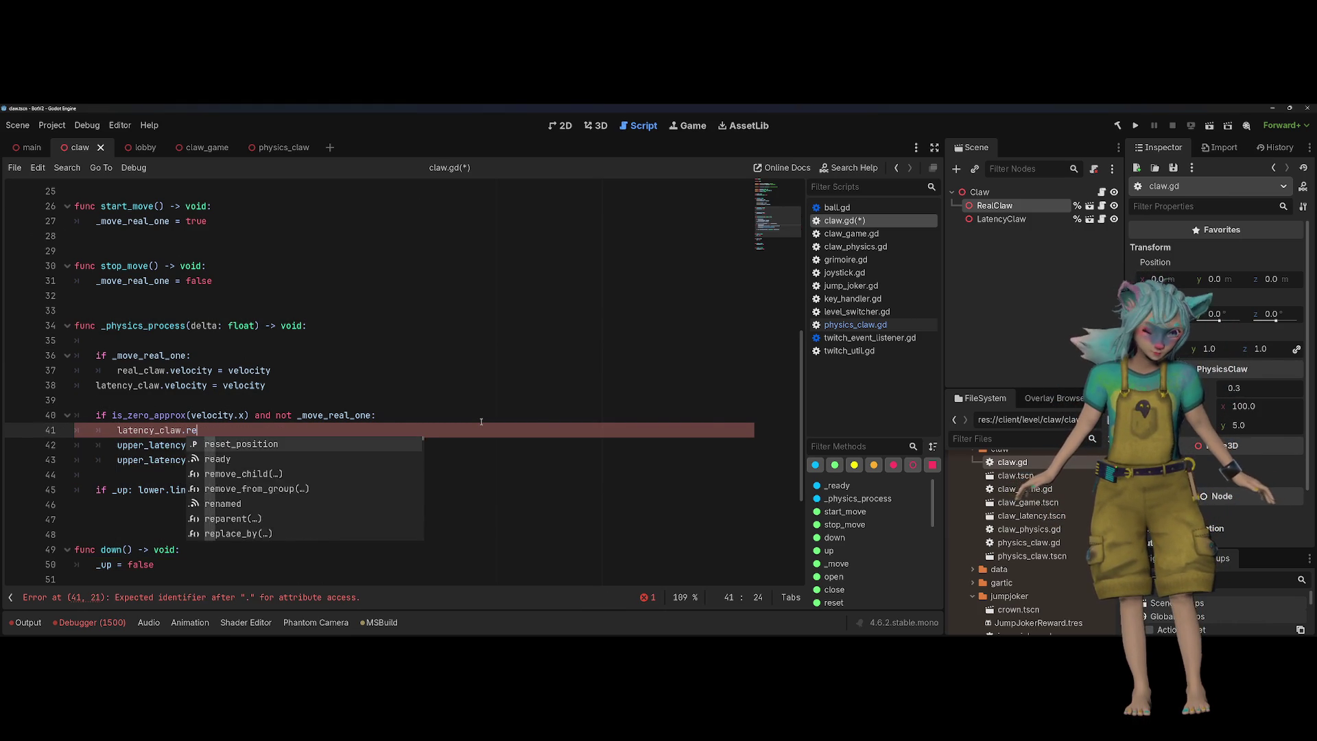
key("Return")
type("=")
key("Escape")
key("Down")
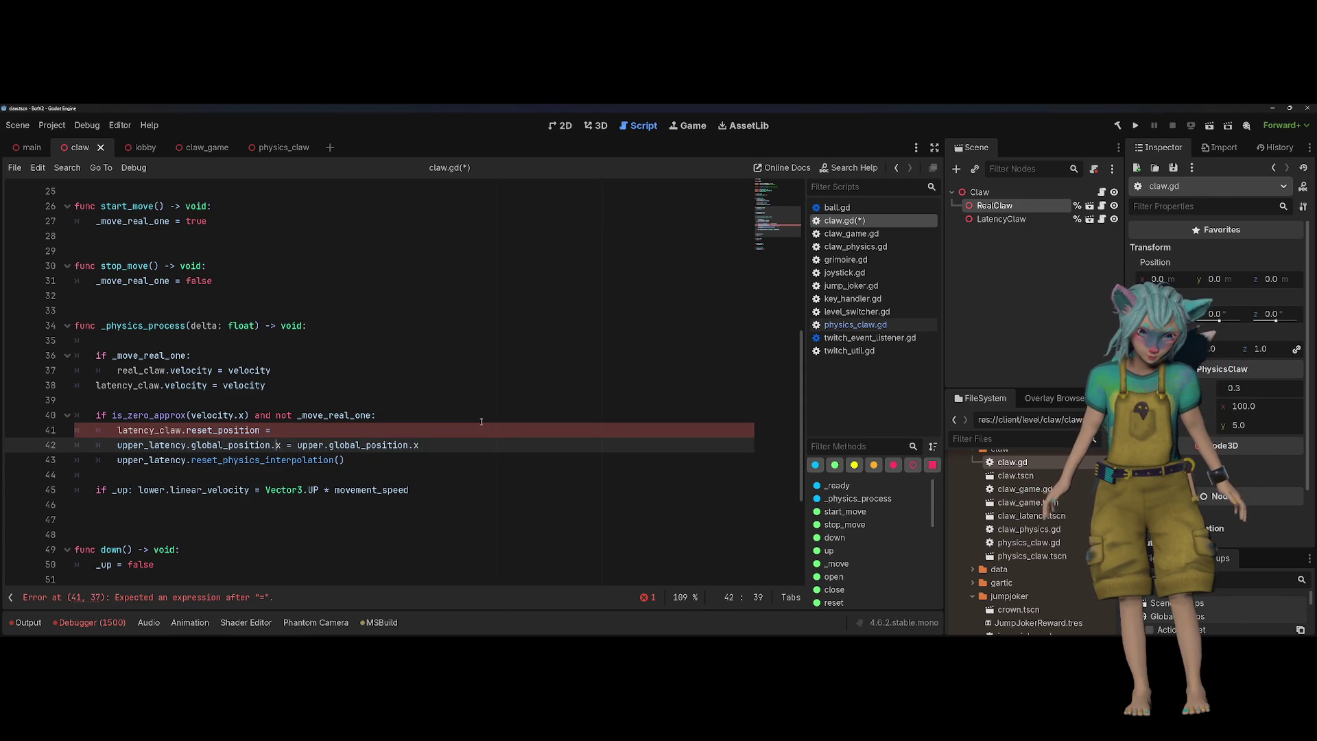
key("Up")
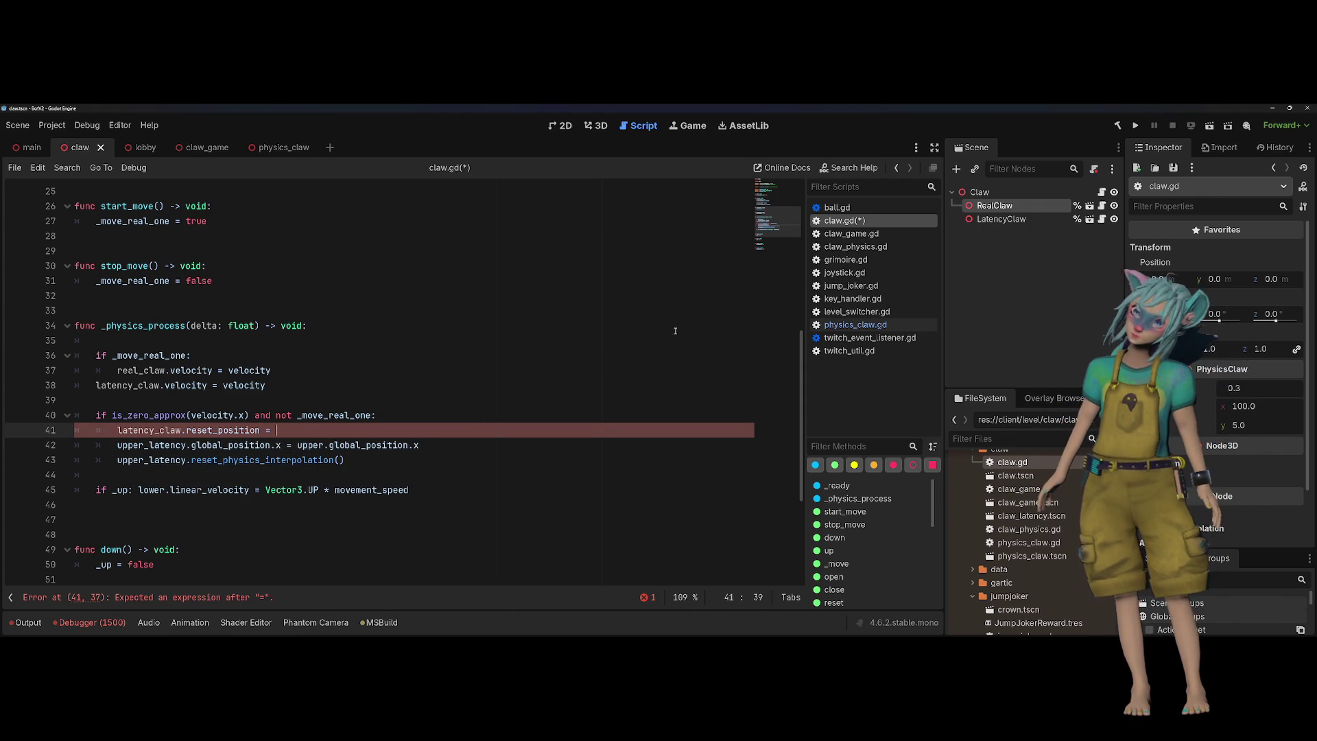
left_click(1102, 206)
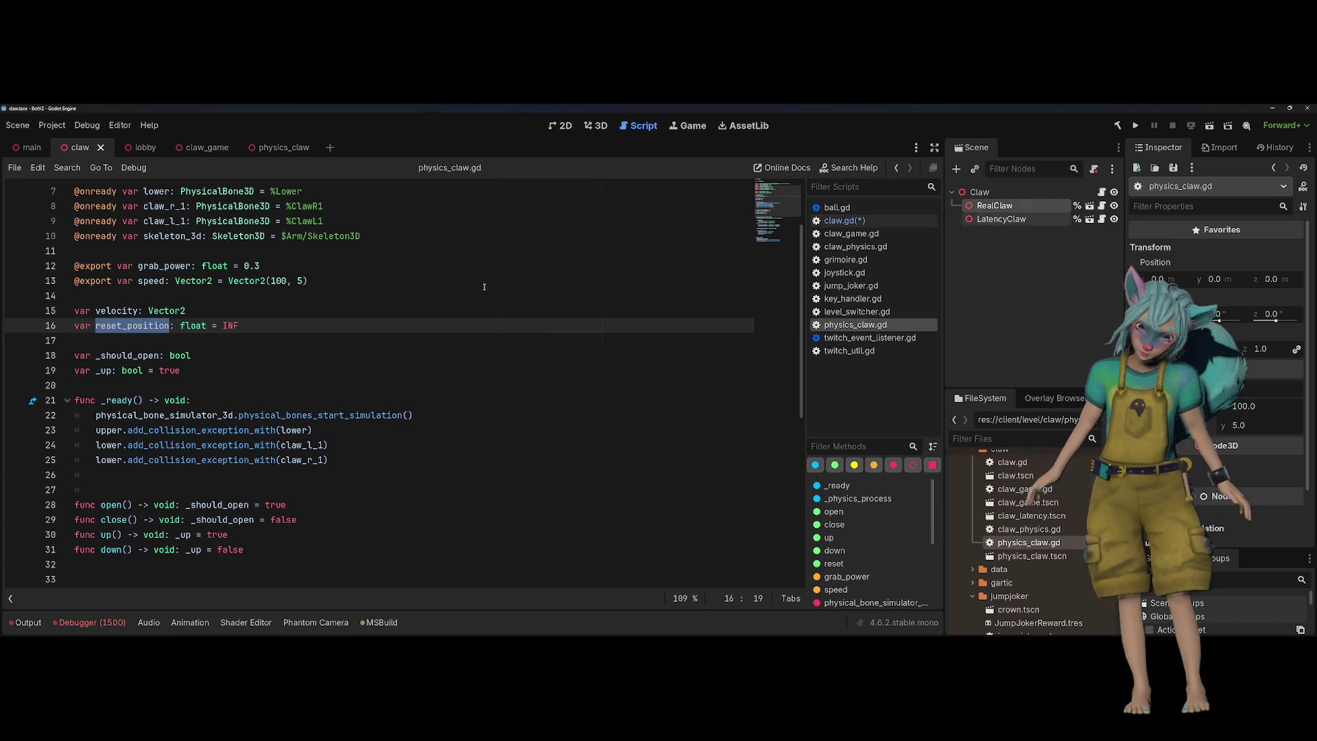
Declare 'var current_position: float:' on line 17 of physics_claw.gd
left_click(334, 336)
type("var current_po")
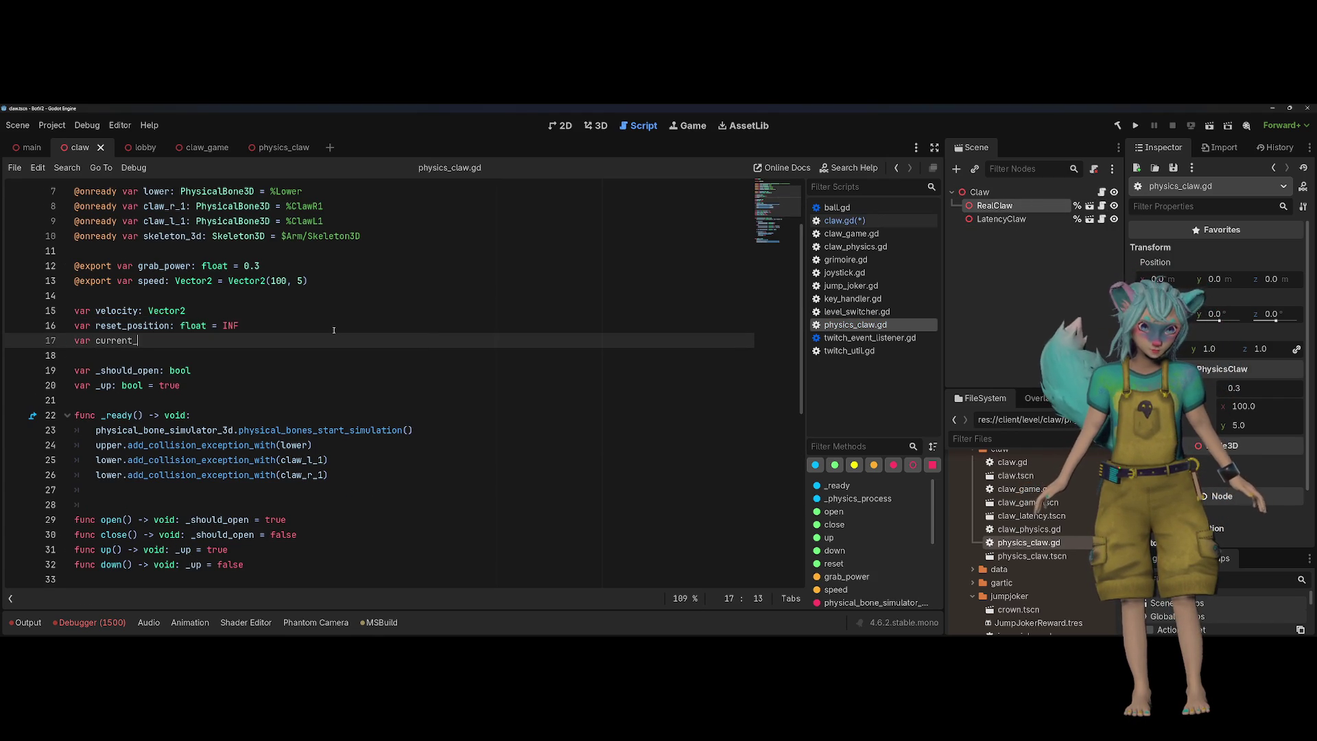
type("sition: ")
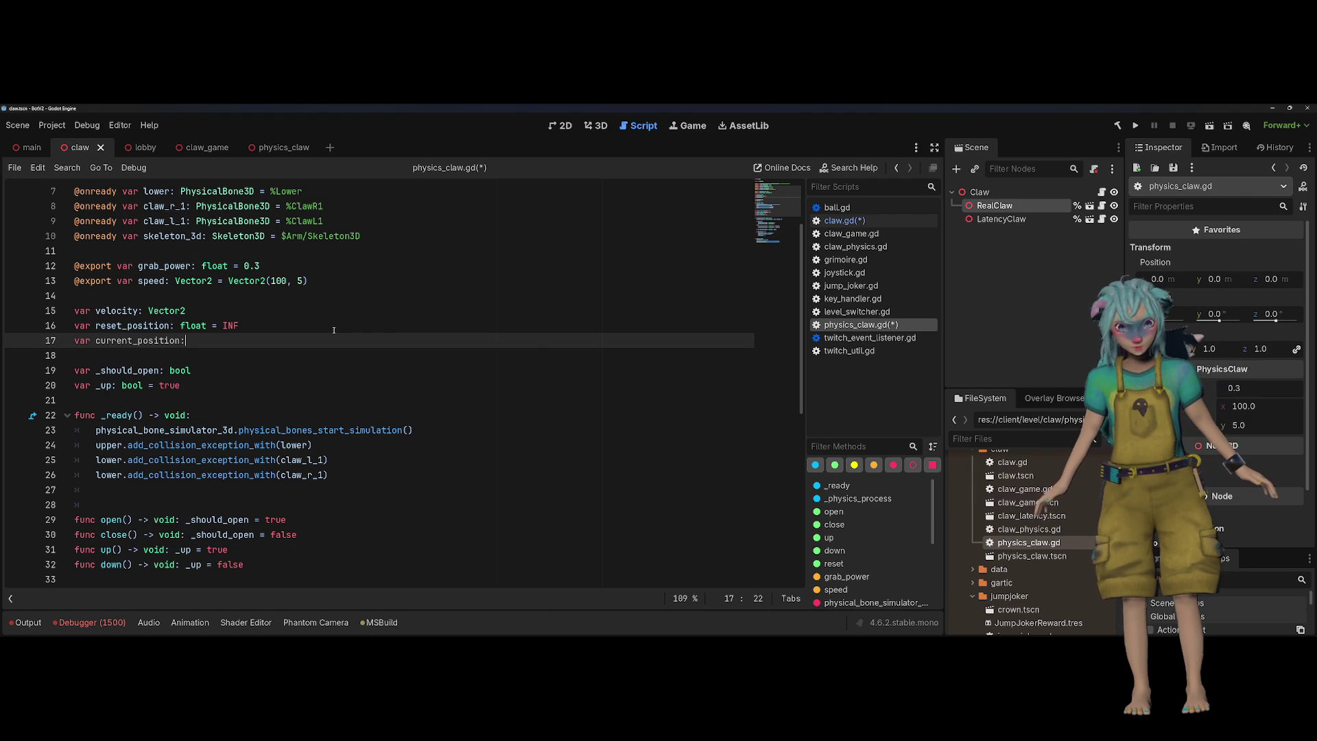
type("Vec")
key("BackSpace")
key("BackSpace")
type("tor")
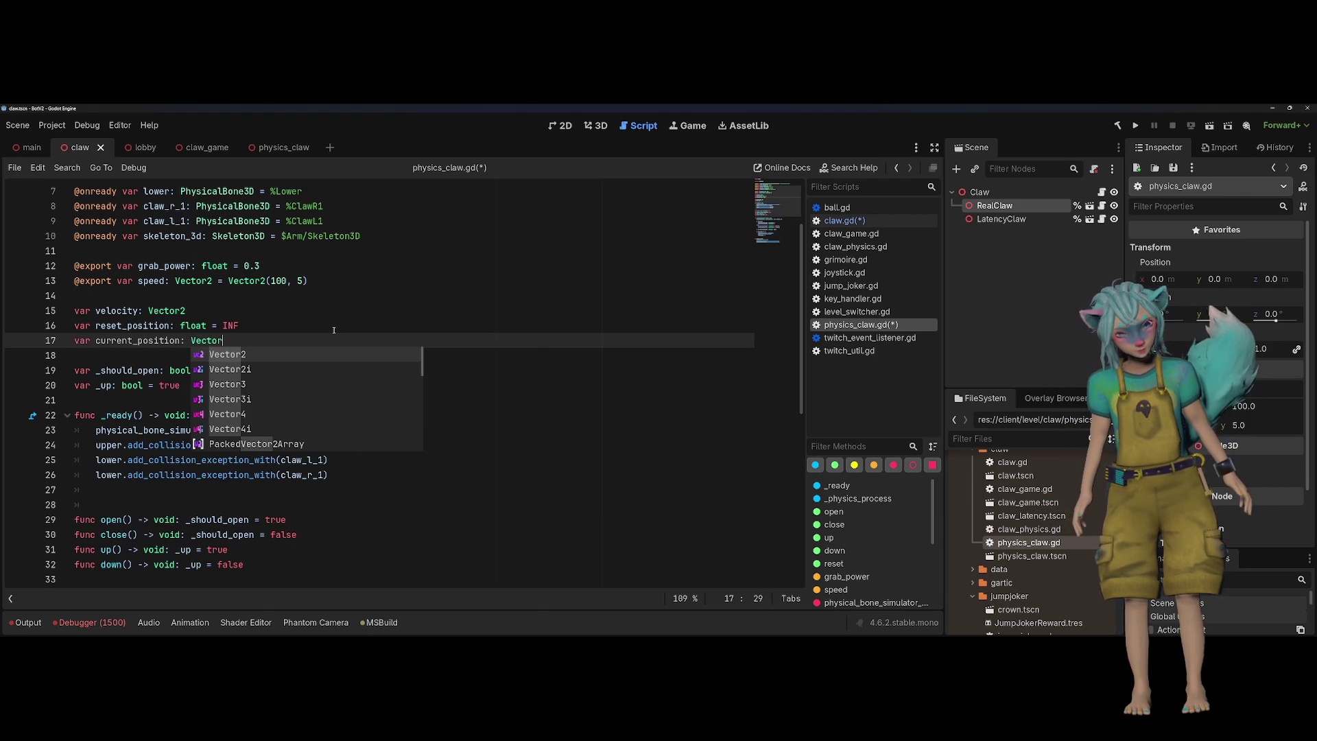
type("3")
key("ctrl+shift+Left")
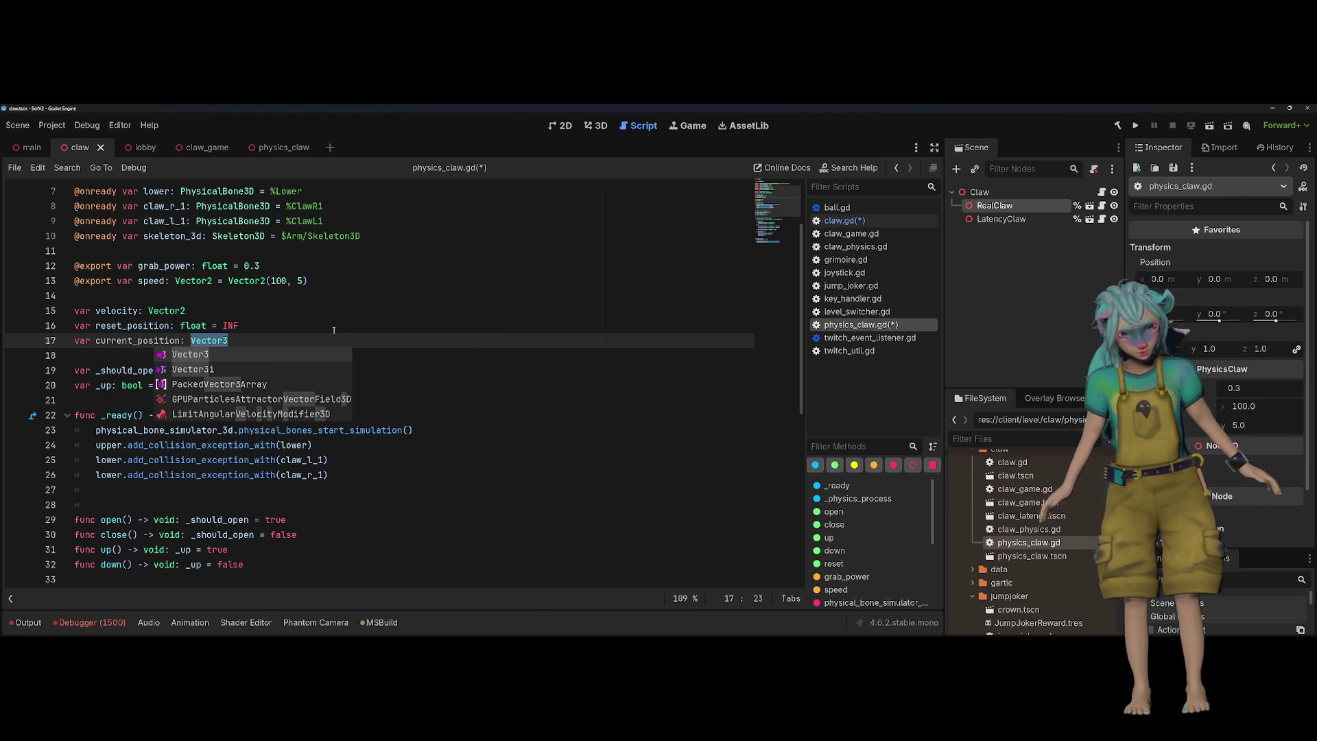
type("float")
key("Escape")
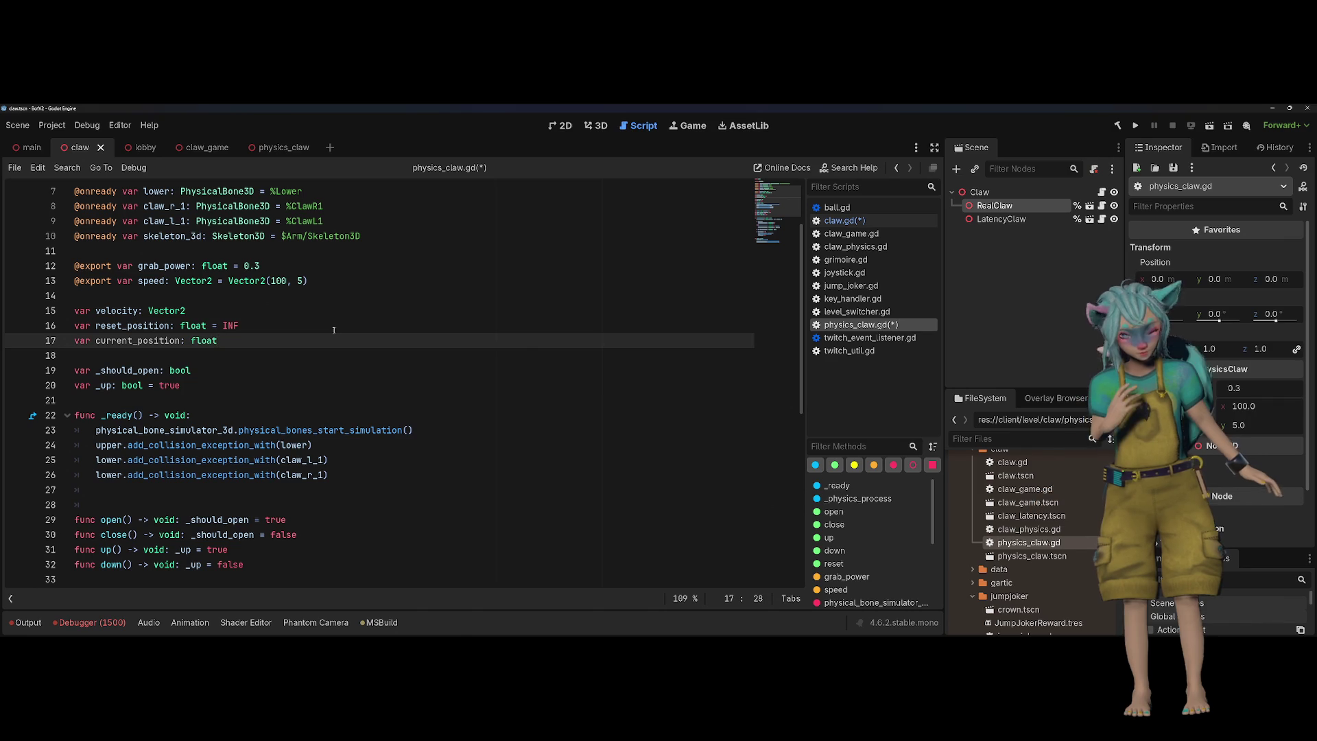
type(":")
Give current_position a getter returning upper.global_position.x, then go back to claw.gd
key("Return")
type("get(")
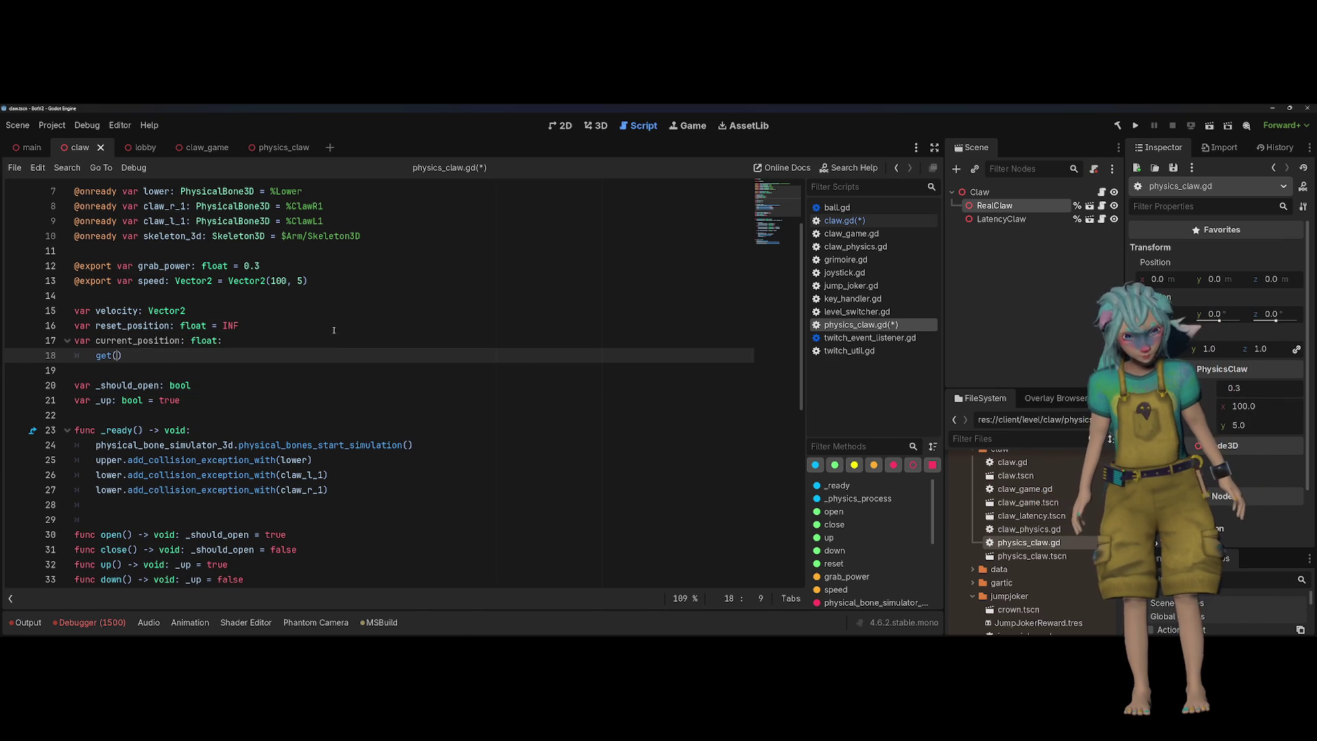
type("): re")
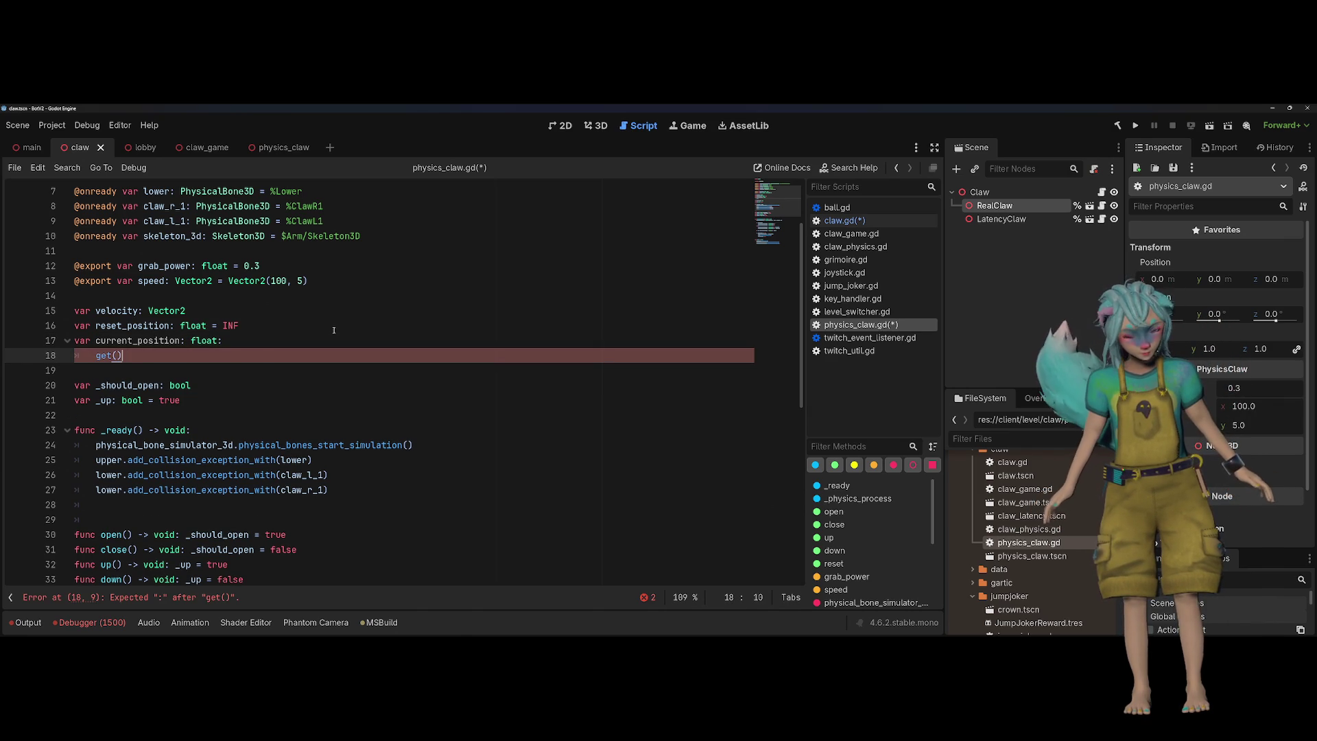
type("turn u")
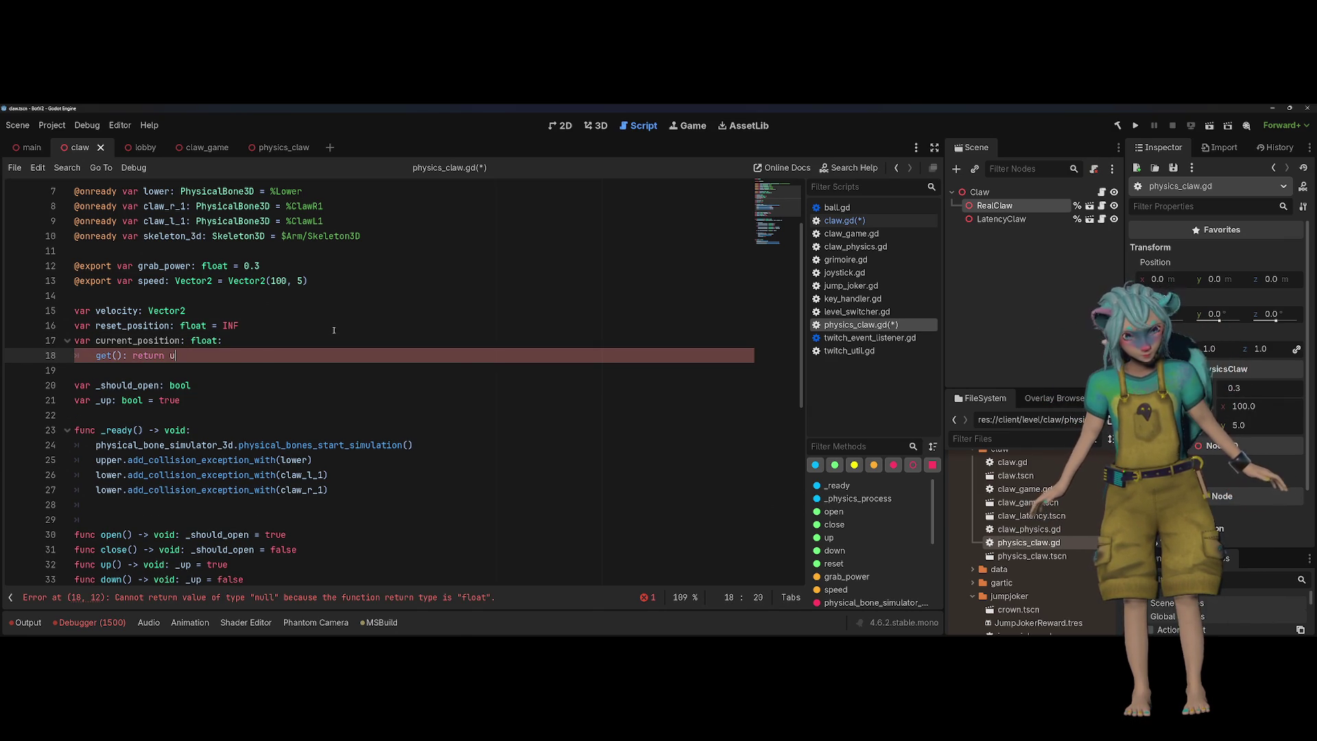
type("pper.")
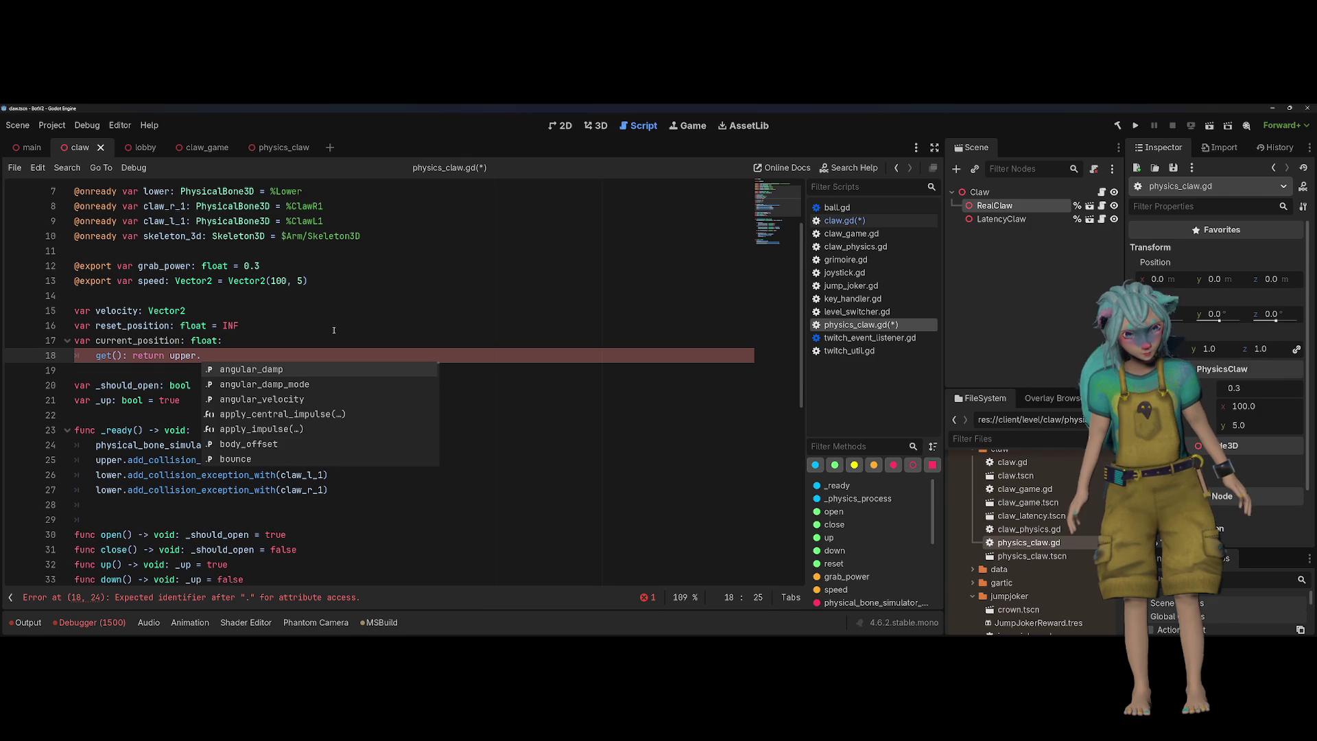
type("veco")
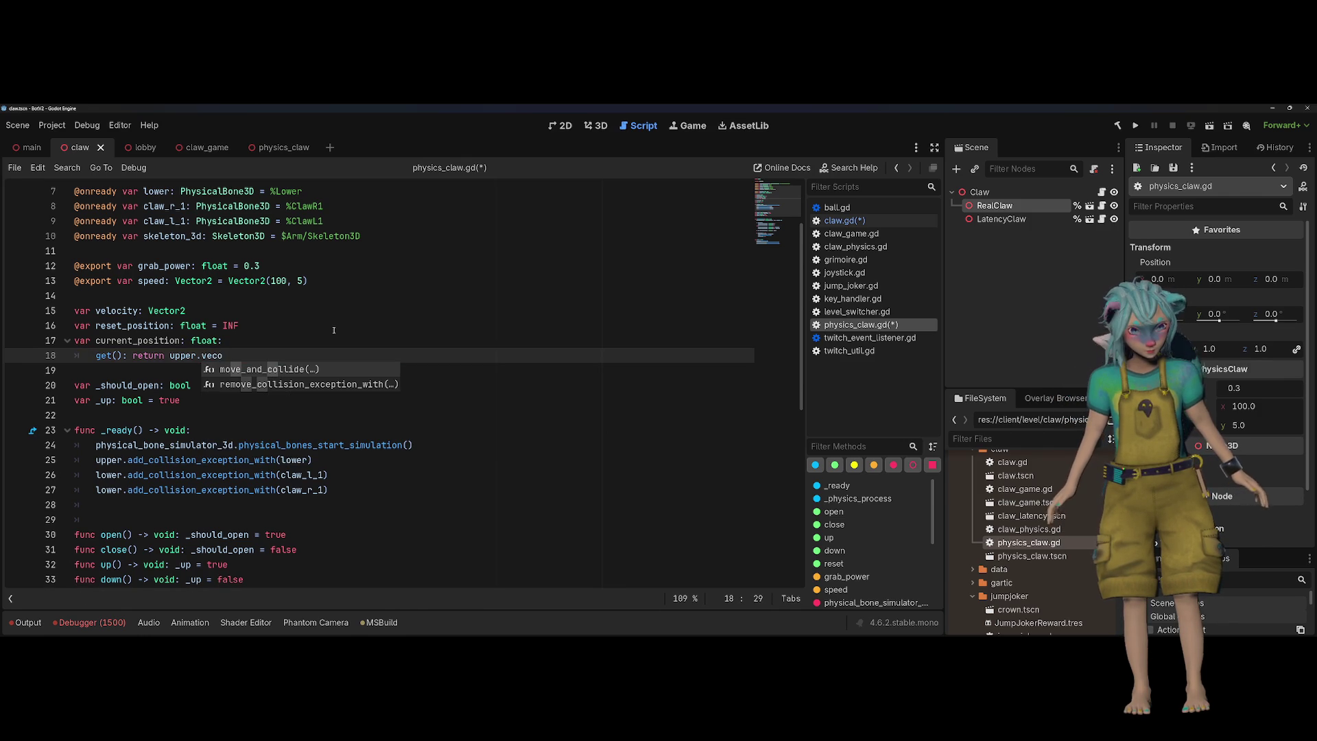
key("BackSpace")
key("BackSpace")
key("BackSpace")
type("glo")
key("Return")
type(".x")
key("Escape")
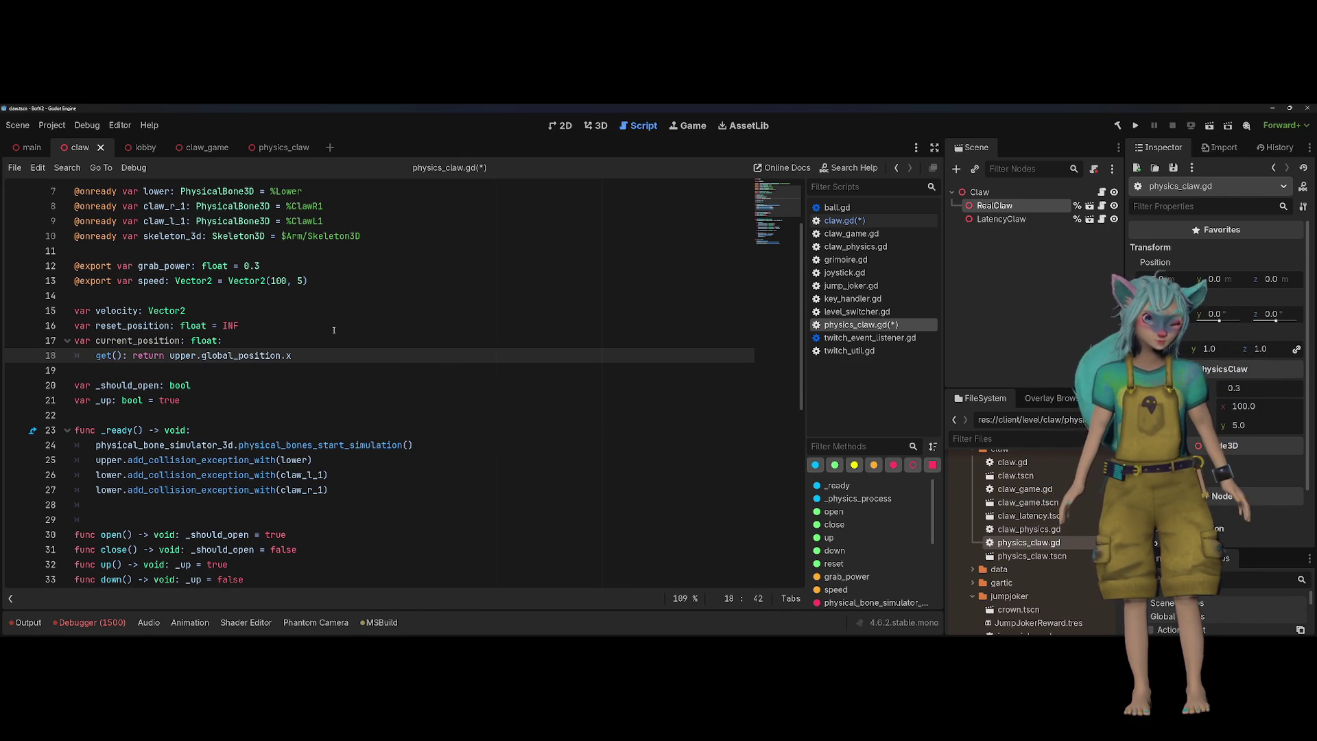
key("alt+Left")
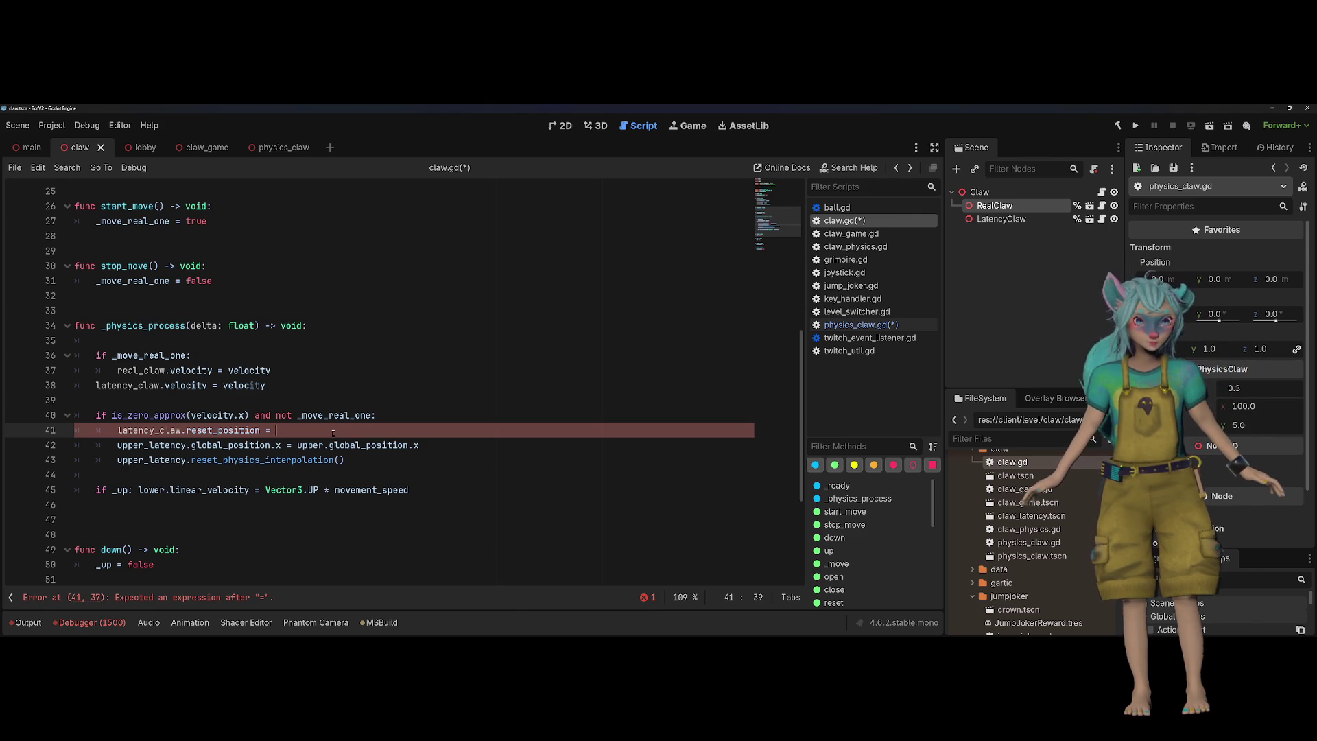
Complete line 41 with real_claw.current_position and save physics_claw.gd
type("real_claw.")
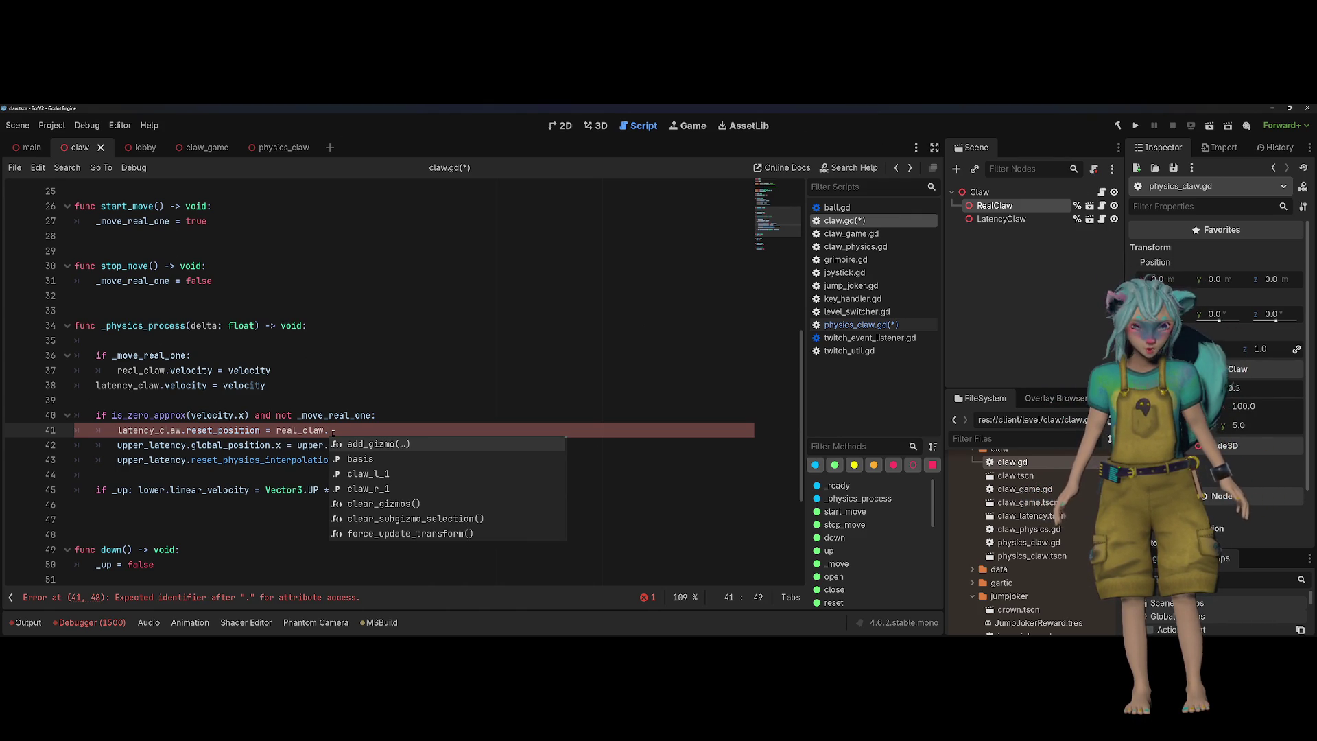
type("cu")
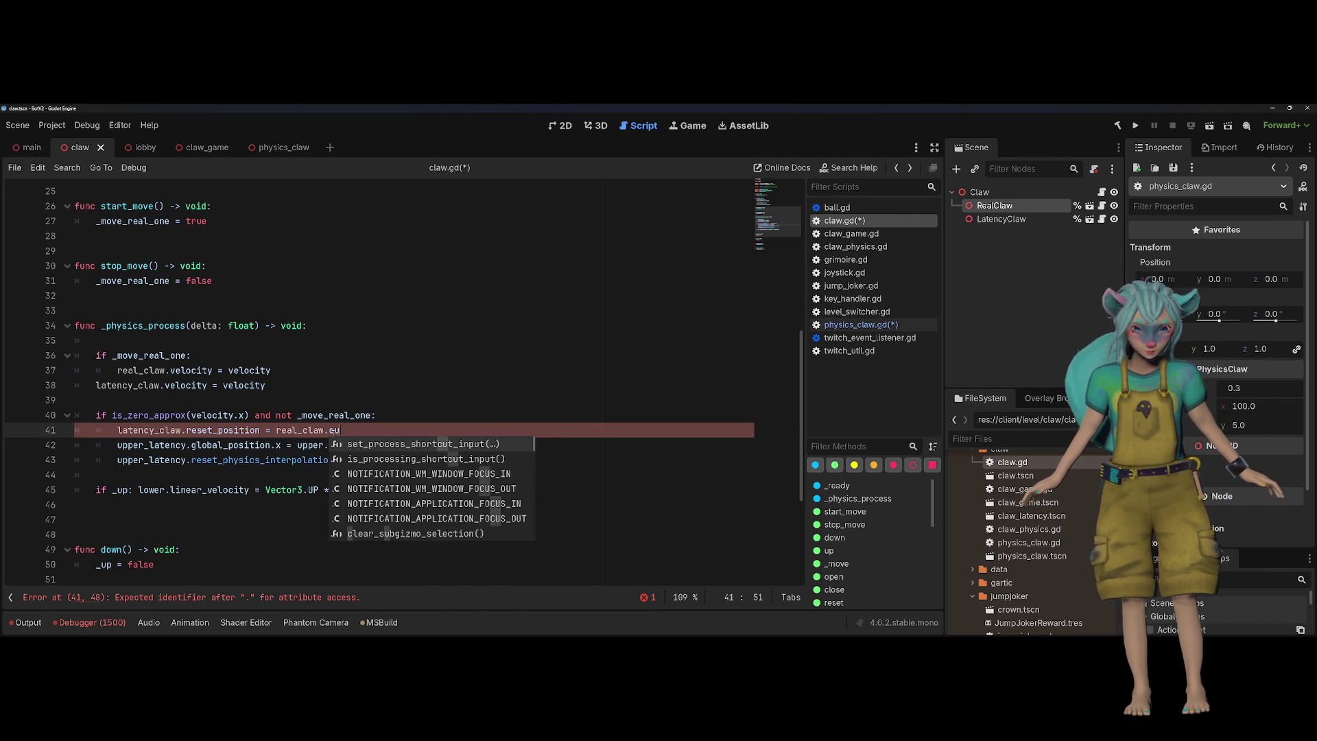
type("rrent_positon")
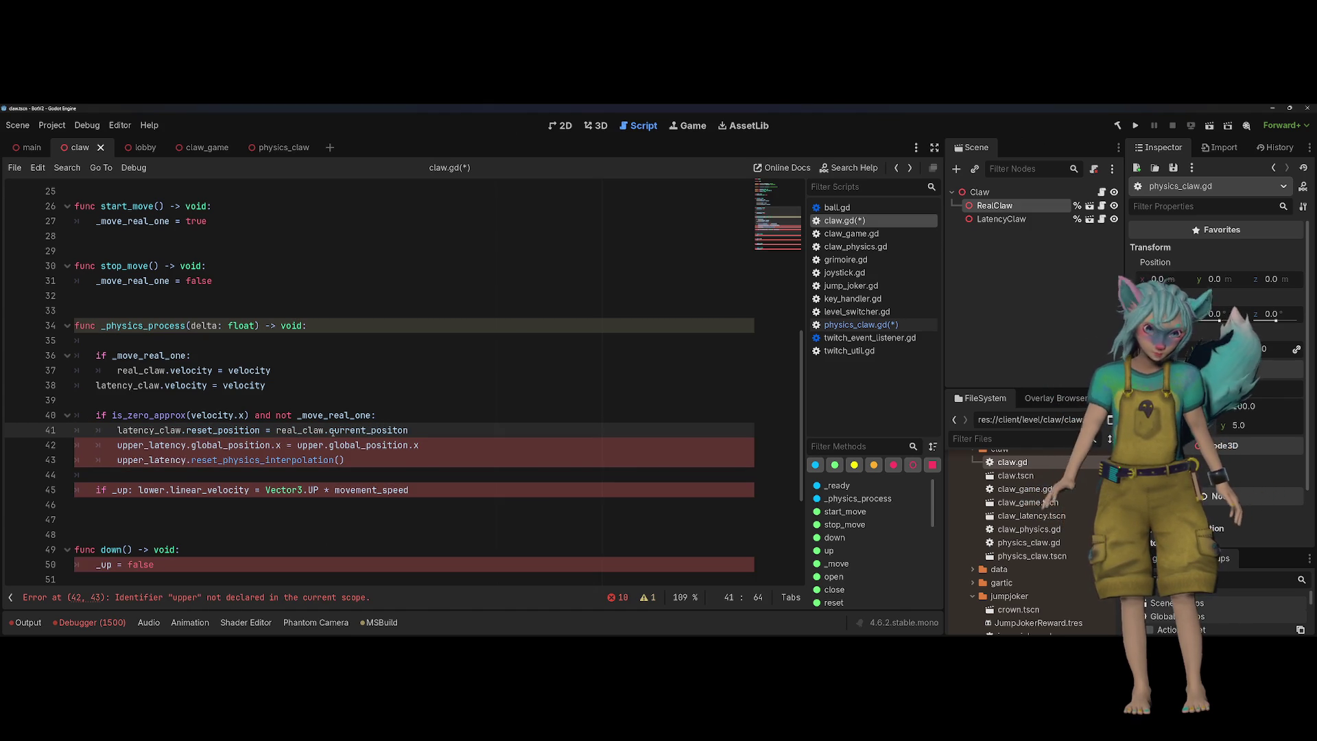
right_click(871, 329)
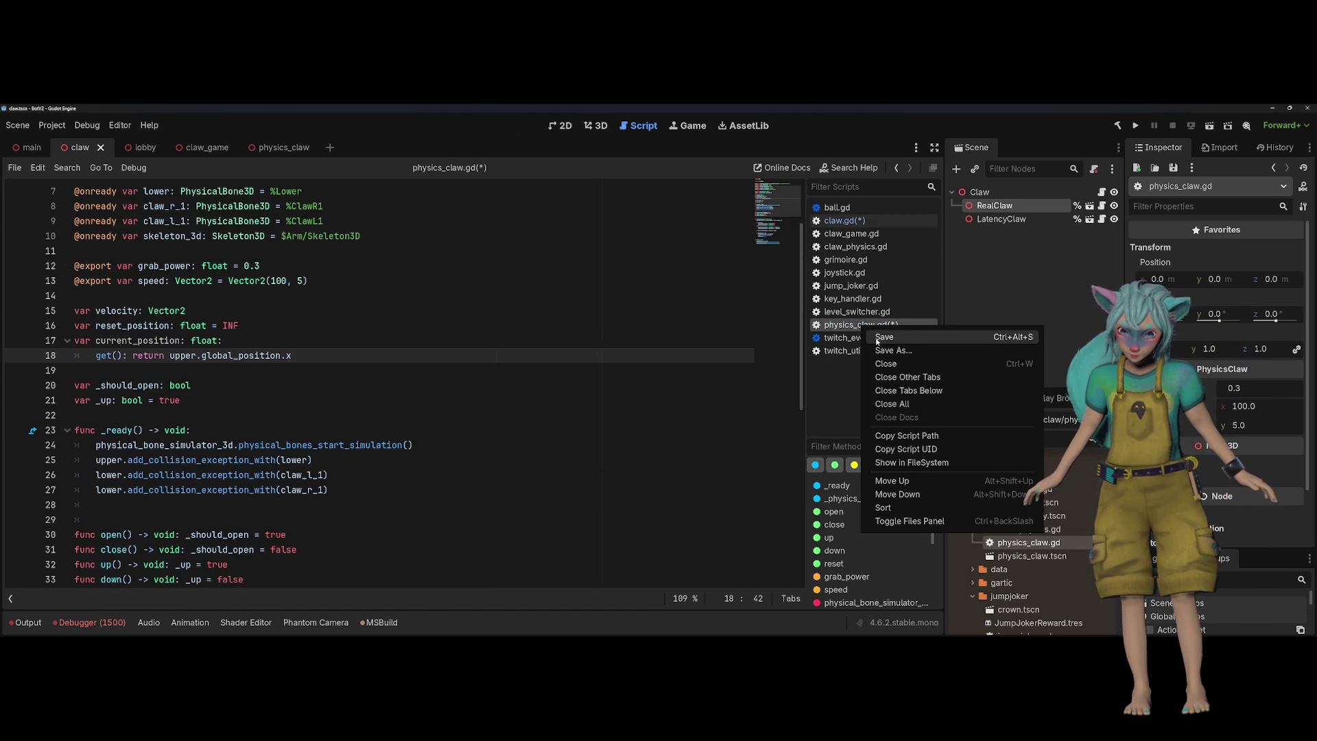
left_click(882, 337)
key("Left")
key("Left")
key("Left")
key("ctrl+space")
key("Return")
Delete the two old upper_latency lines in claw.gd
key("Down")
key("Up")
key("Down")
key("Home")
key("shift+Down")
key("shift+End")
key("BackSpace")
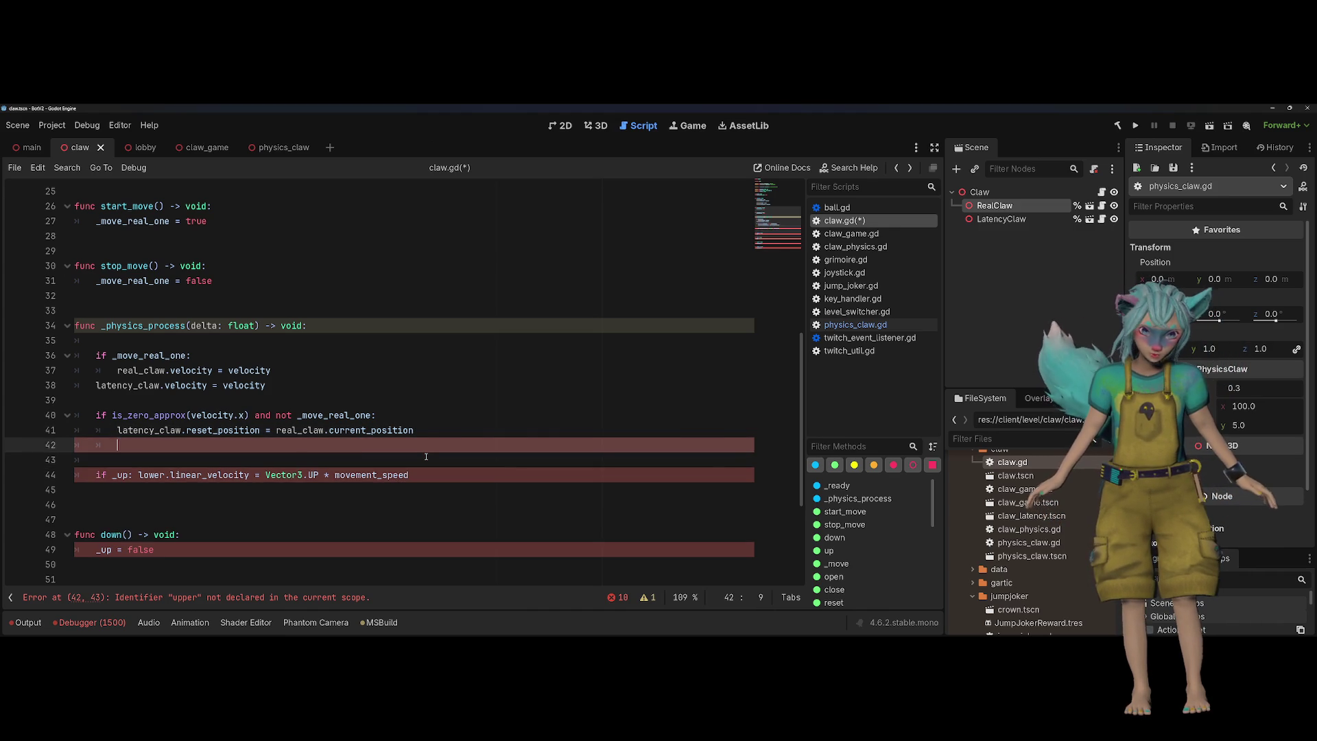
Delete the 'if _up' velocity line and the leftover blank lines below line 41
key("Down")
key("shift+Down")
key("shift+Down")
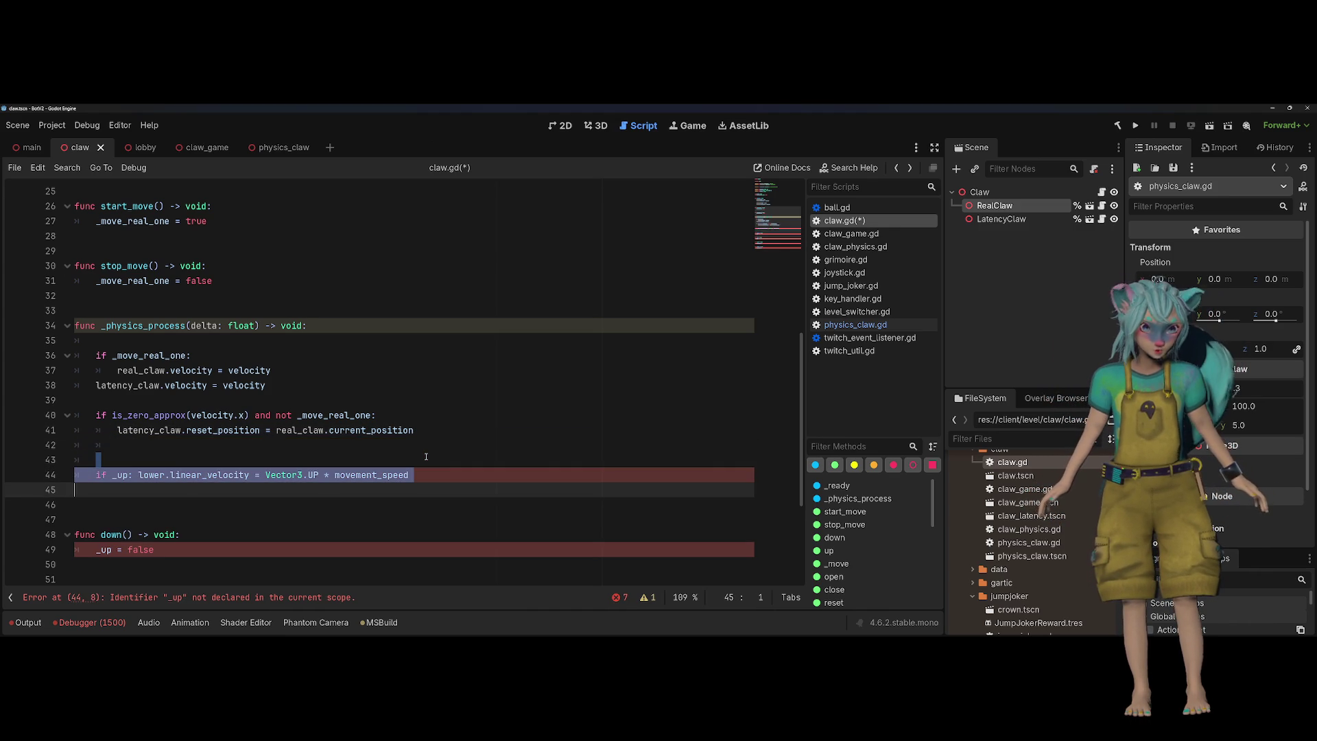
left_click(426, 456)
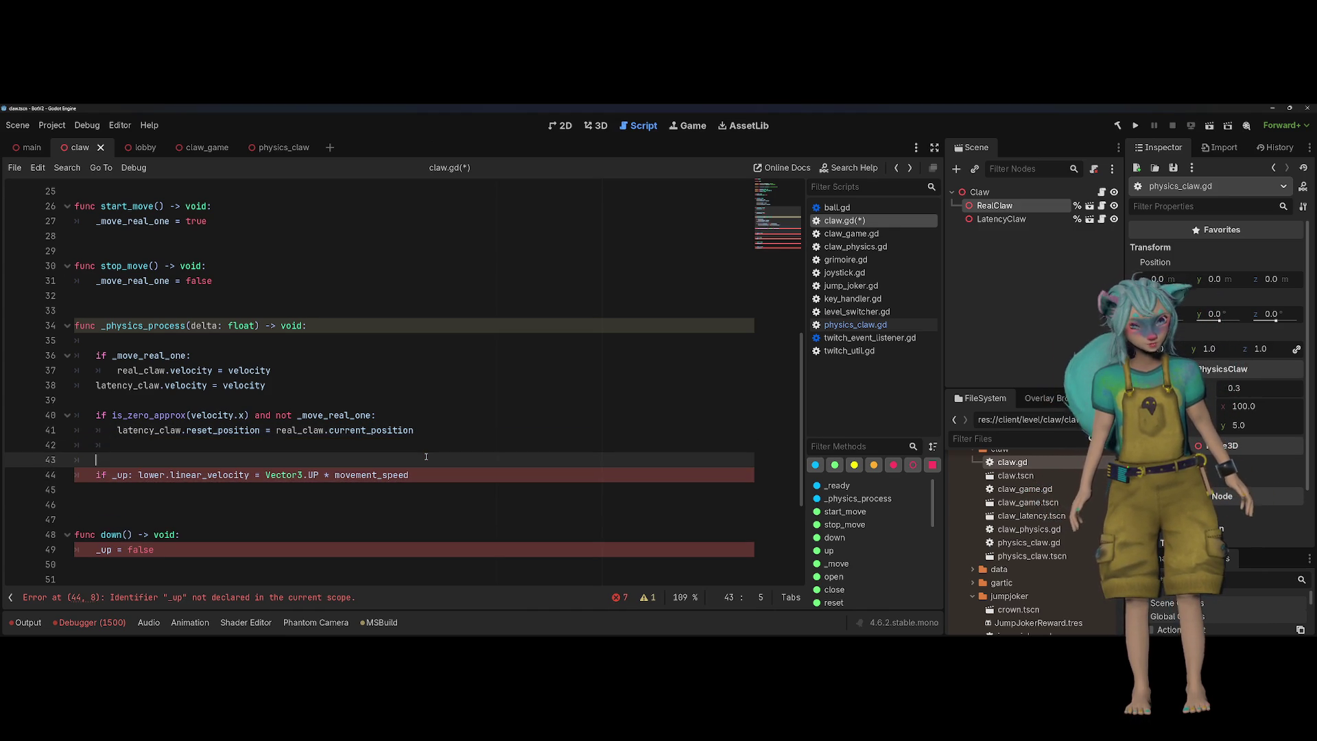
key("shift+Down")
key("shift+Down")
key("BackSpace")
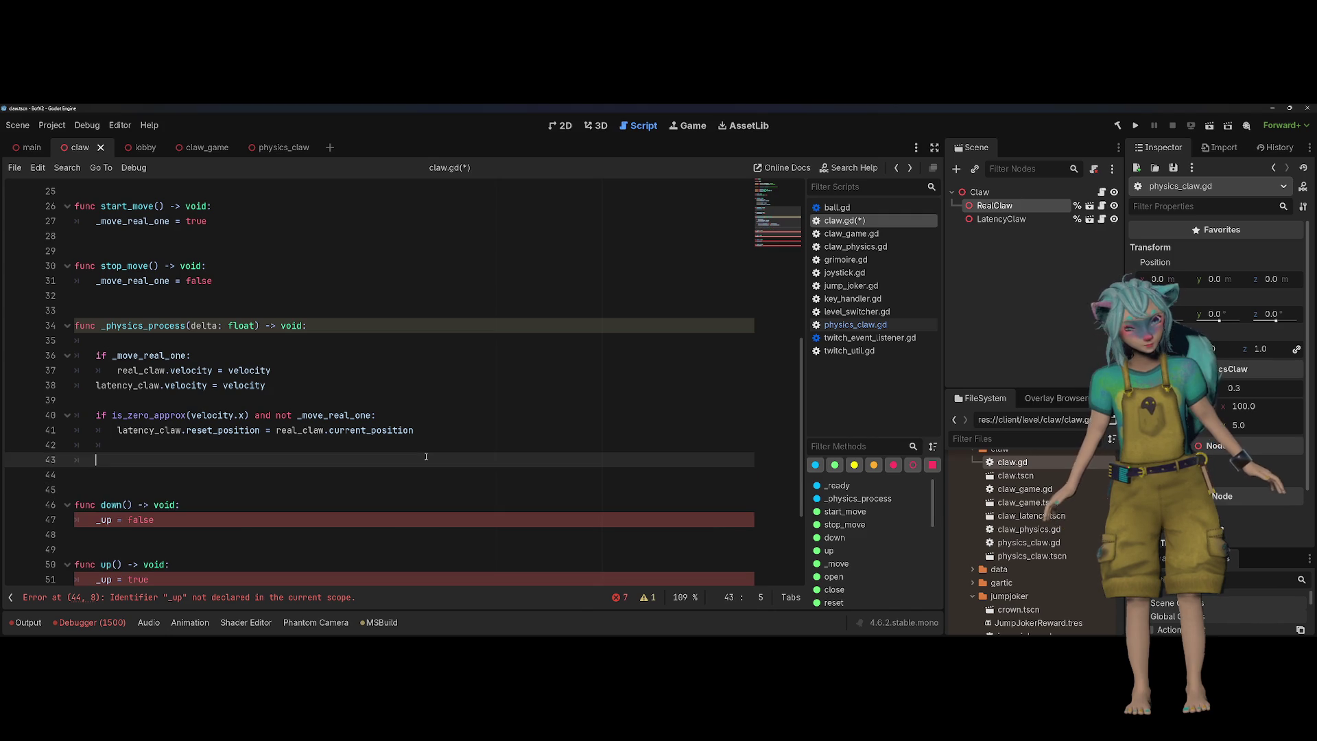
key("BackSpace")
key("BackSpace")
key("BackSpace")
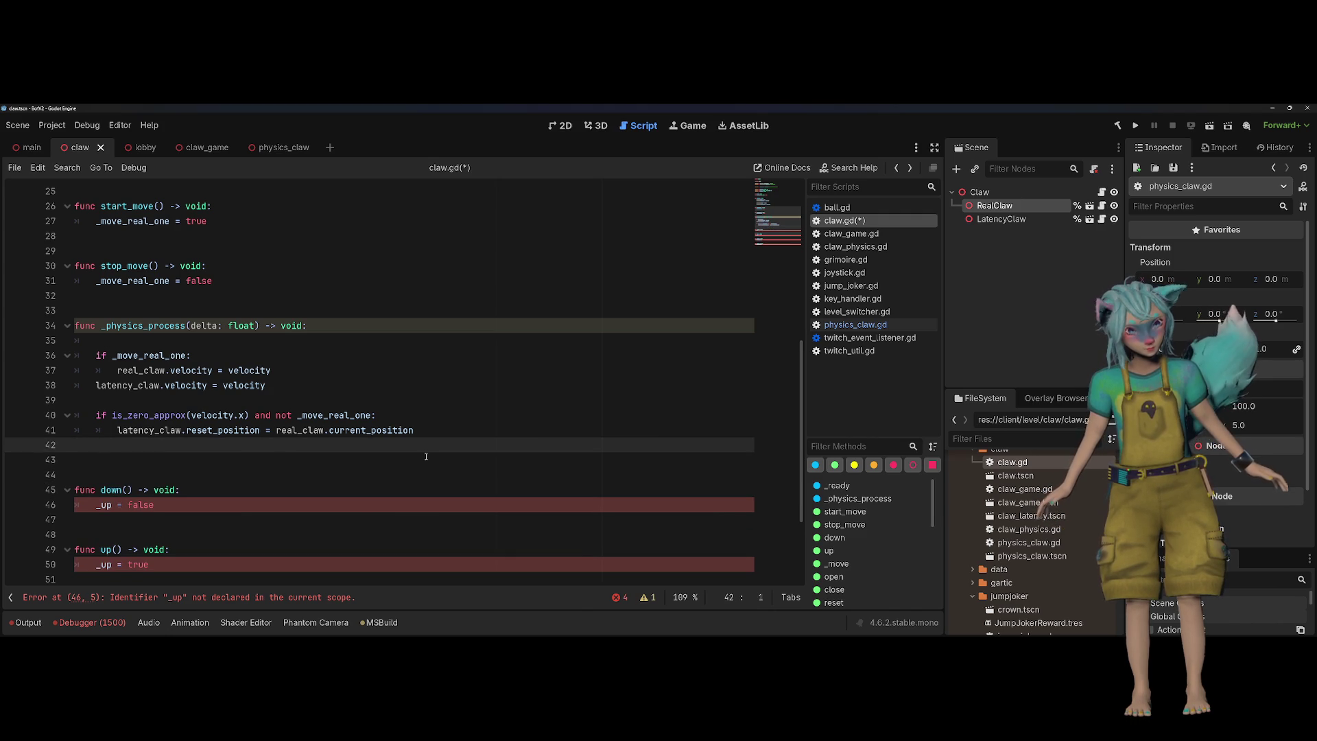
key("Down")
key("Down")
key("Down")
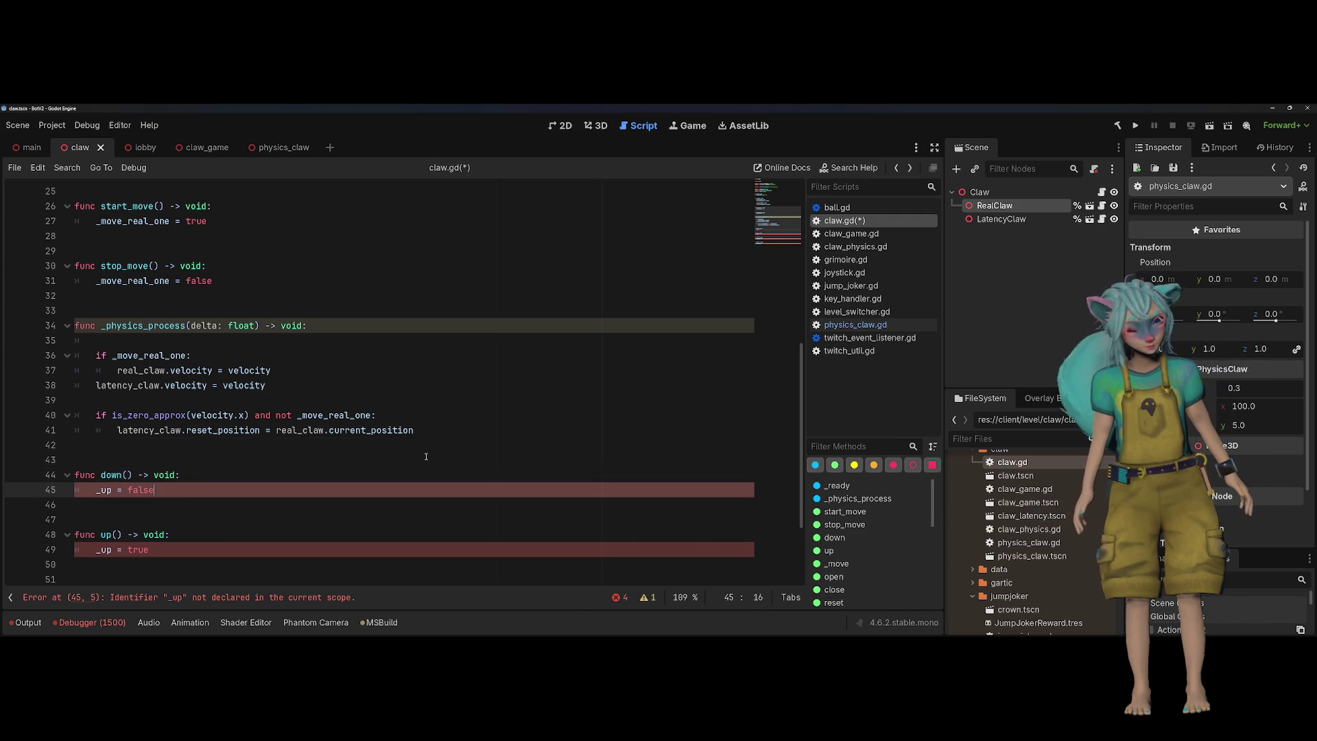
Make down() a one-line real_claw.down() call, removing the _up = false line
key("Up")
key("Return")
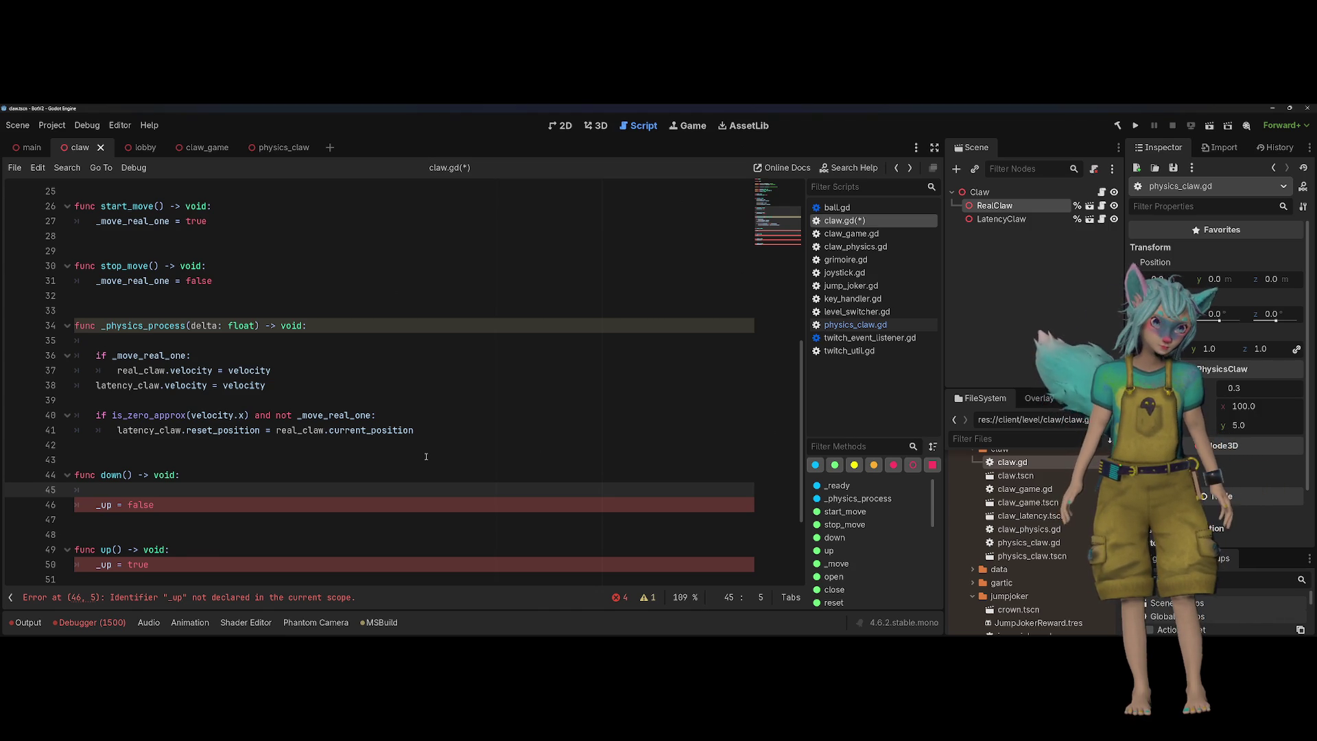
type("real_claw.down()")
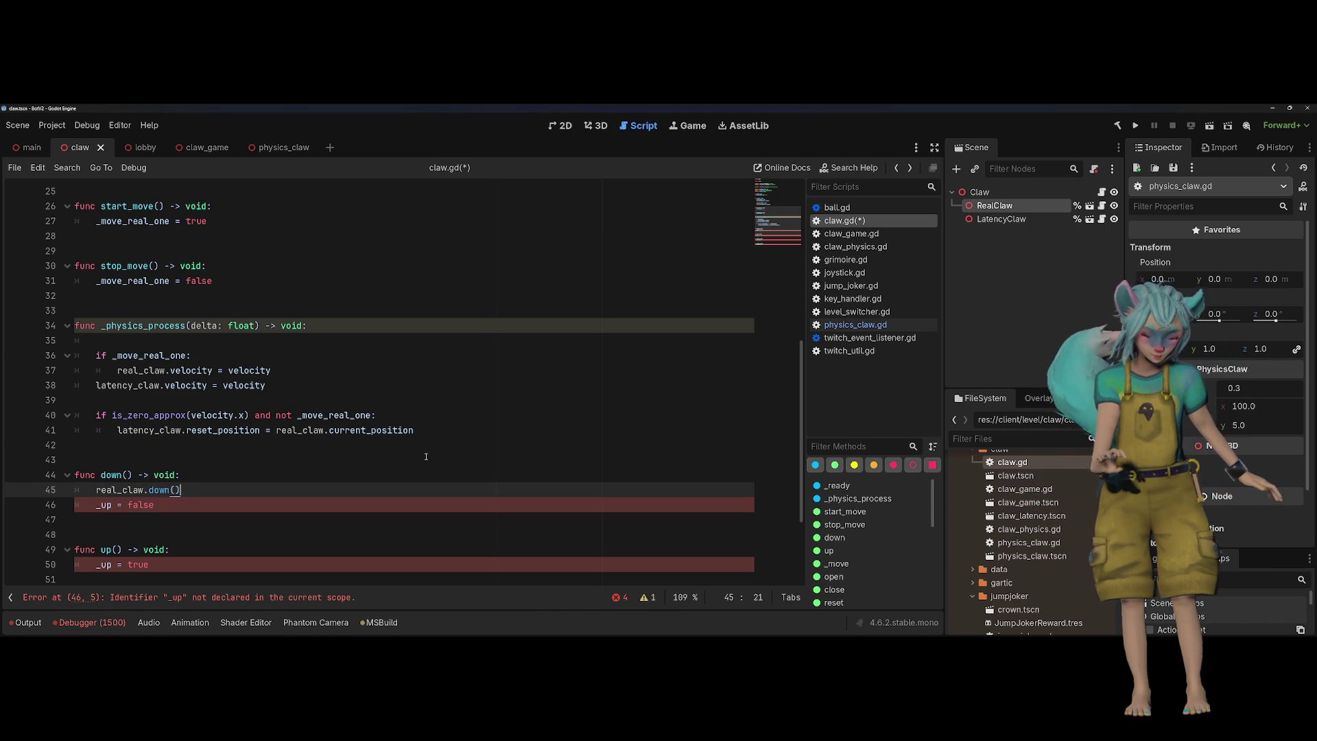
key("Up")
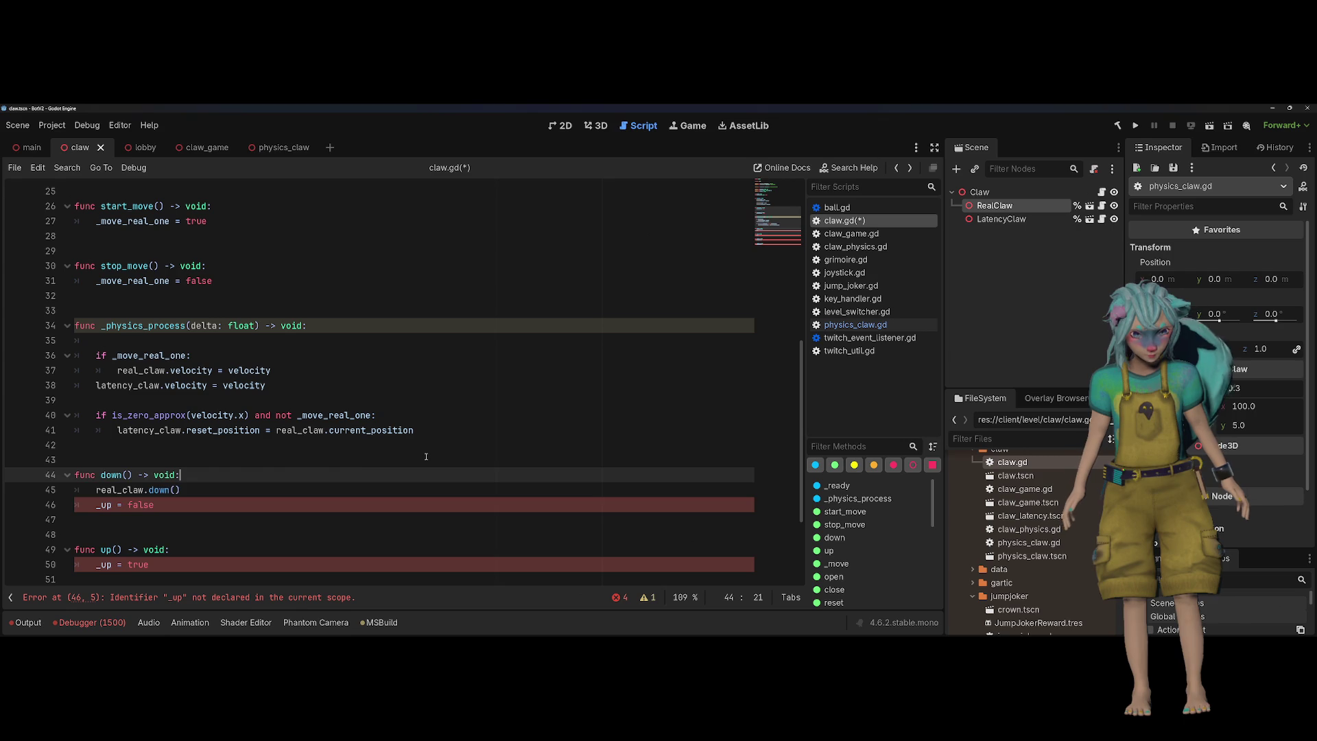
key("Delete")
key("Down")
key("shift+Home")
key("BackSpace")
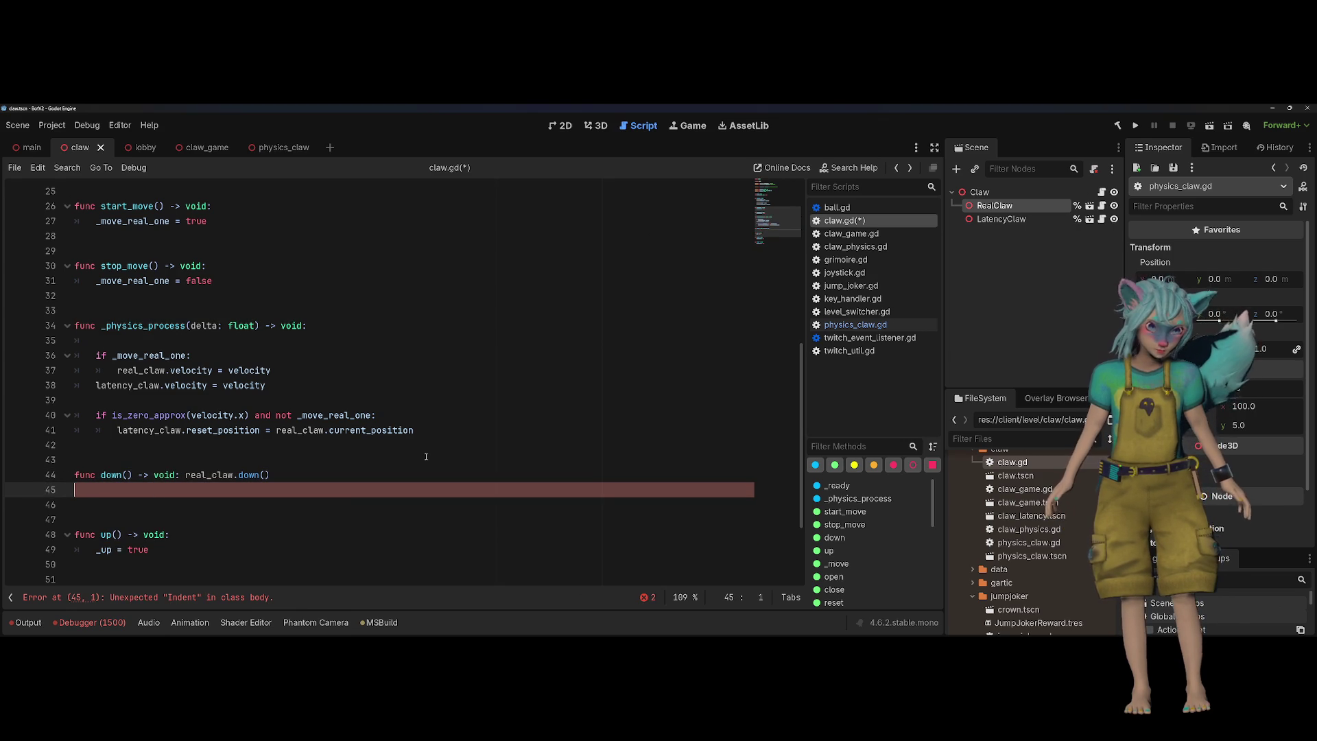
Replace up()'s _up = true body with a one-line real_claw.up() call
key("Down")
key("Down")
key("BackSpace")
key("Delete")
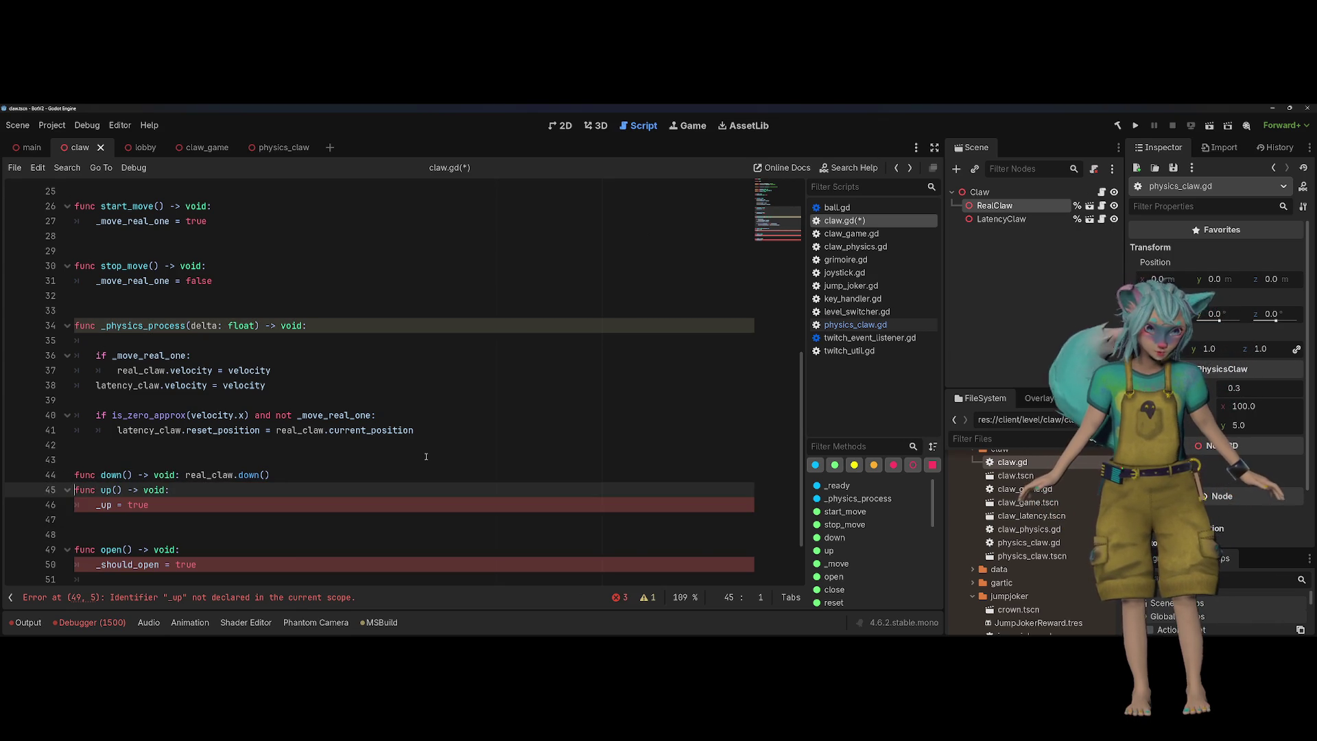
key("shift+Down")
key("Delete")
type("real_claw.u")
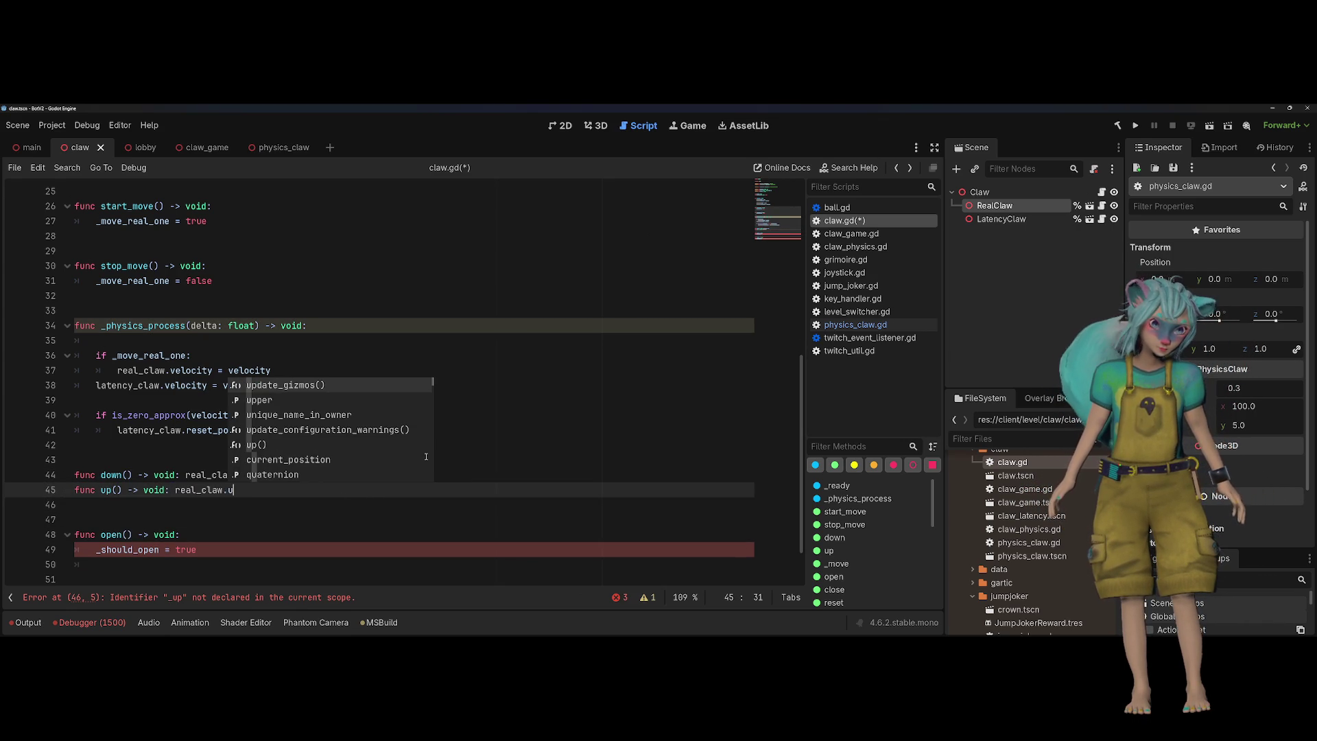
type("p")
key("Down")
key("Down")
key("Return")
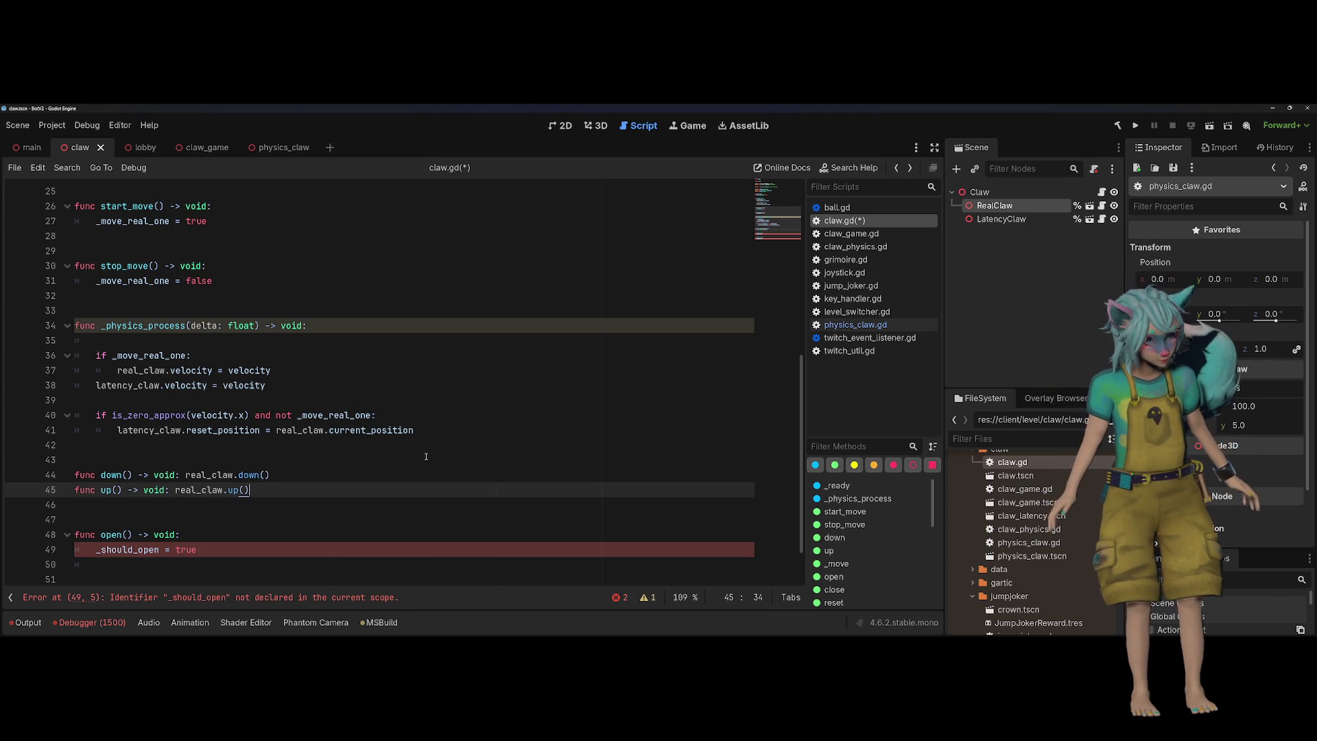
Replace open()'s _should_open = true body with real_claw.open() on one line
key("Down")
key("Down")
key("Down")
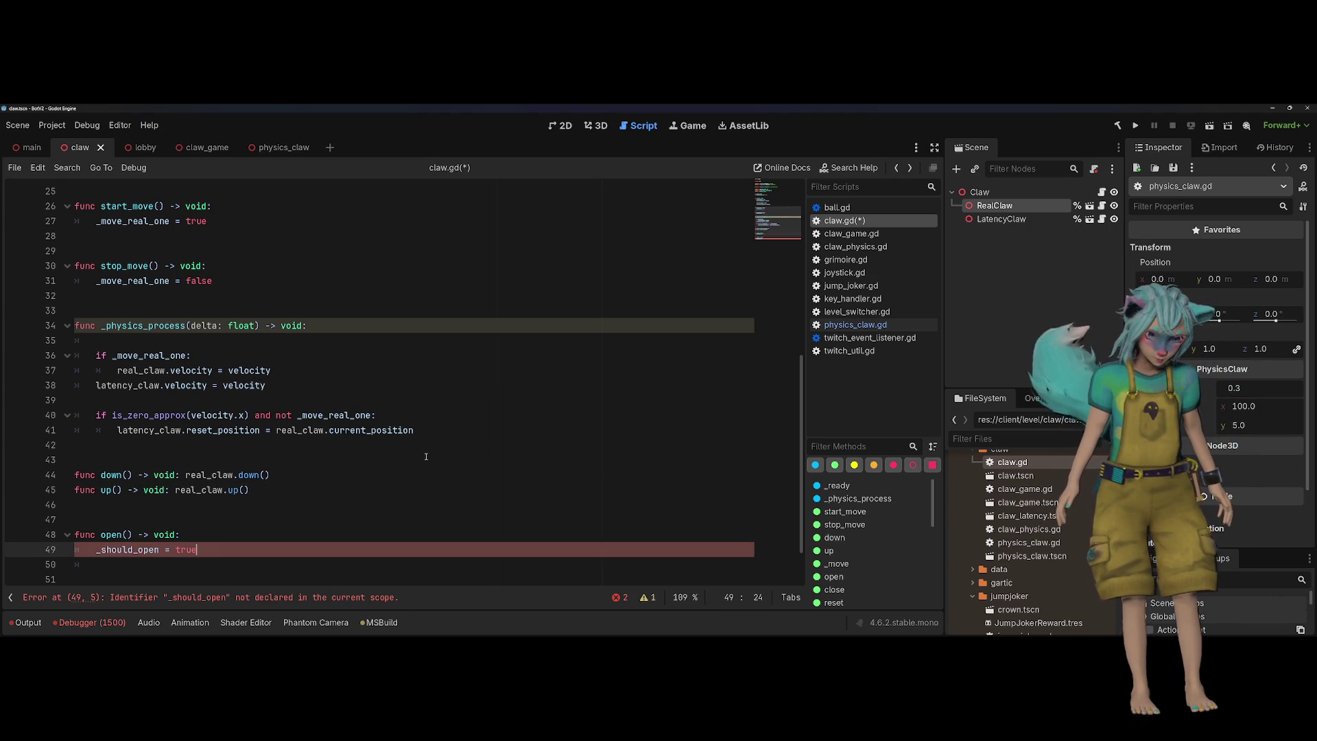
key("ctrl+shift+k")
key("Up")
key("End")
type("real_")
key("Return")
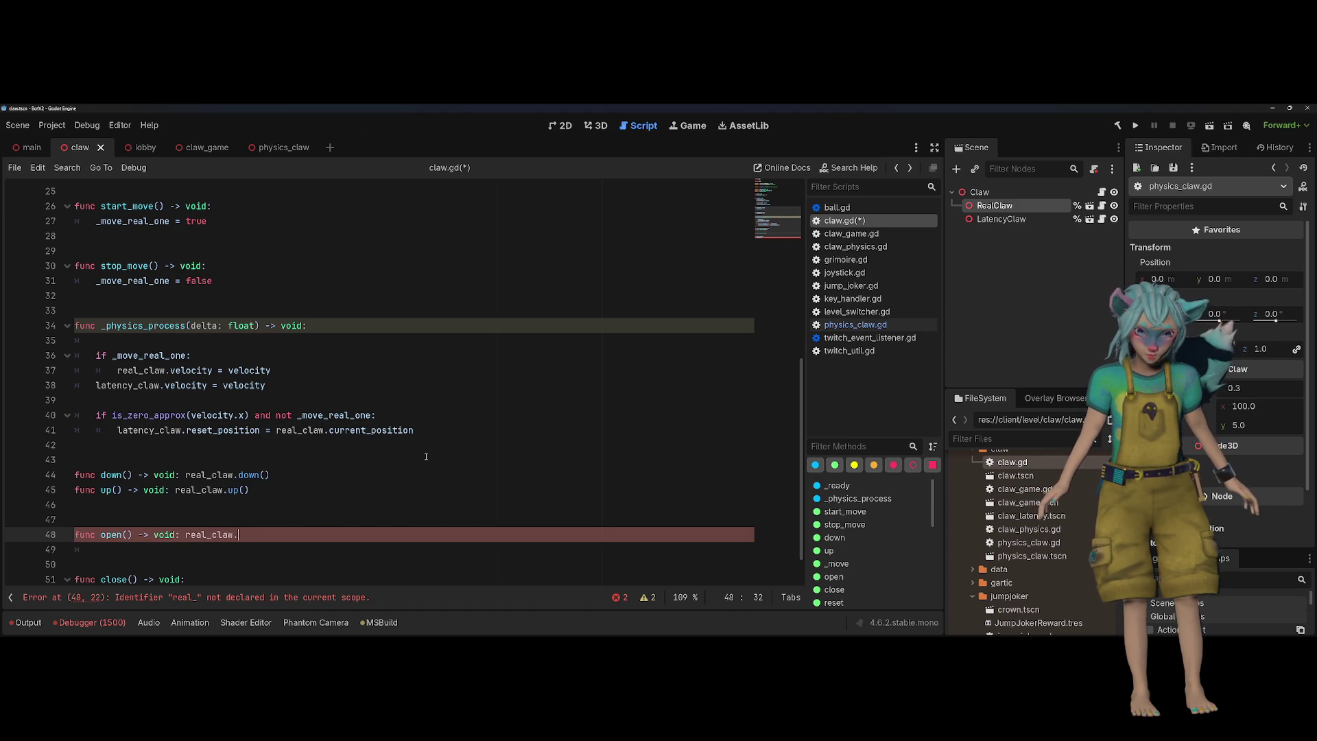
type(".open()")
key("Up")
key("BackSpace")
key("BackSpace")
key("Down")
key("Down")
Replace close()'s _should_open = false body with a one-line real_claw.close() call
key("shift+Down")
key("shift+Down")
key("shift+End")
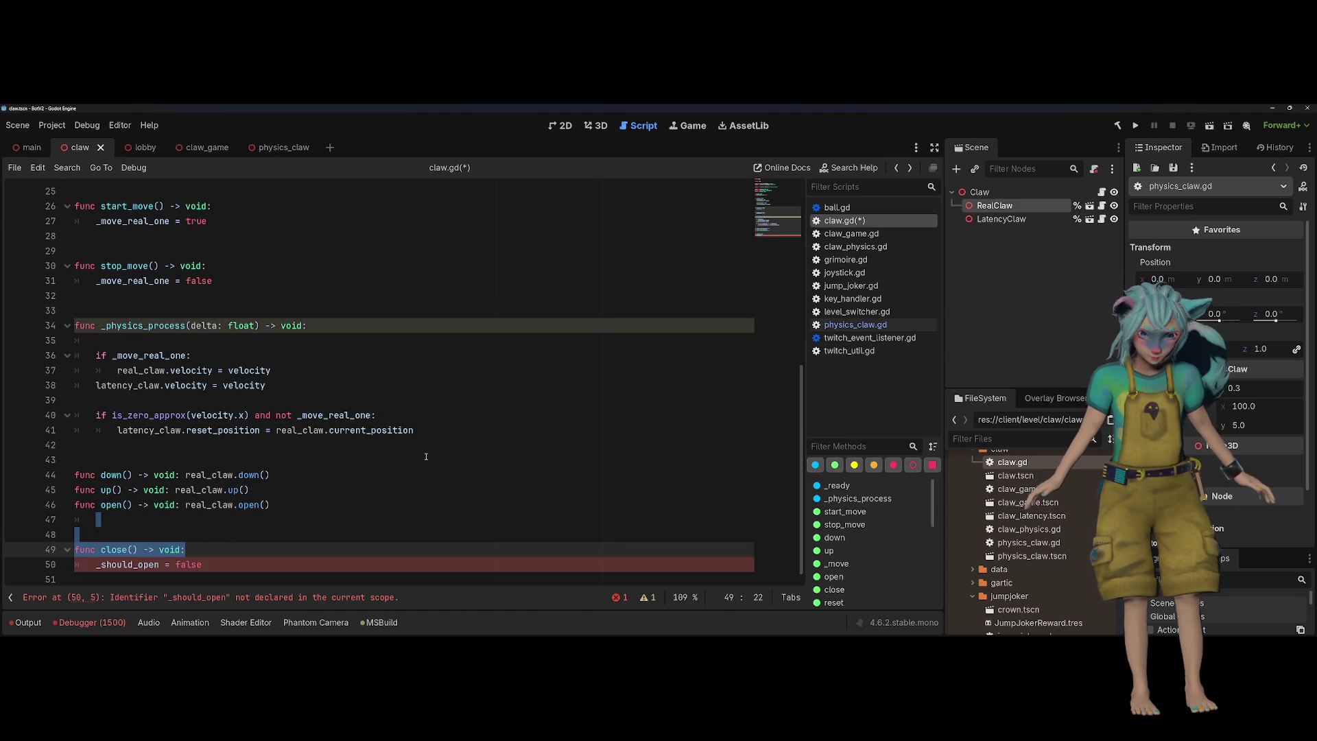
key("BackSpace")
key("shift+Down")
key("BackSpace")
type("real_")
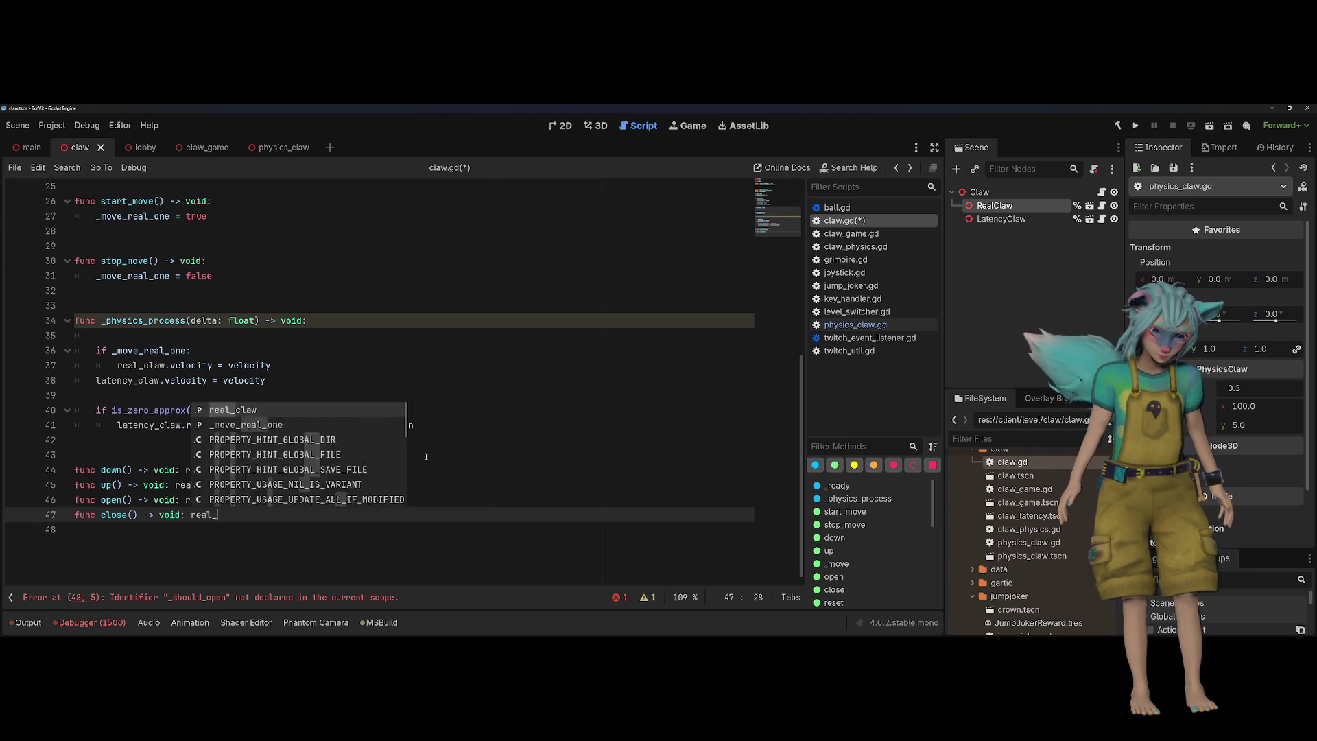
type("claw.cl")
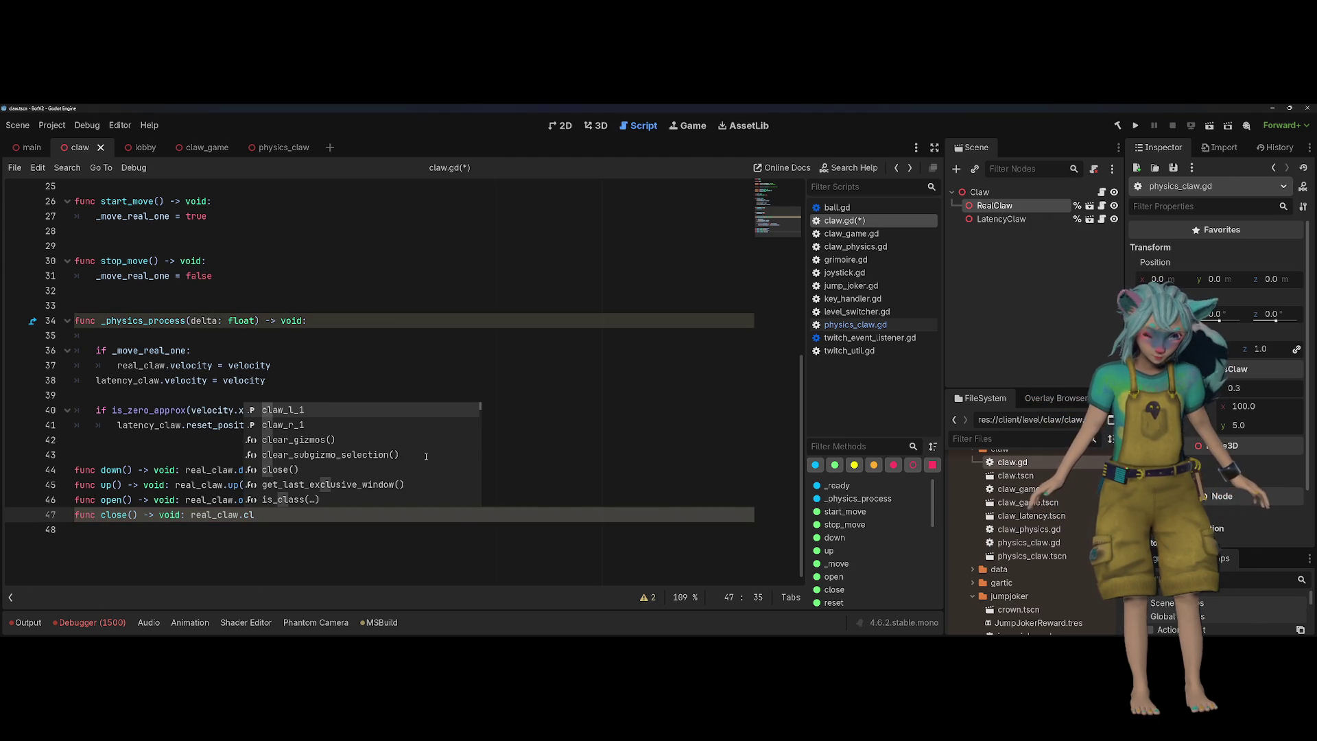
type("o")
key("Return")
Fix the open() call with autocomplete and remove the extra blank line after line 41
key("Up")
type("pe")
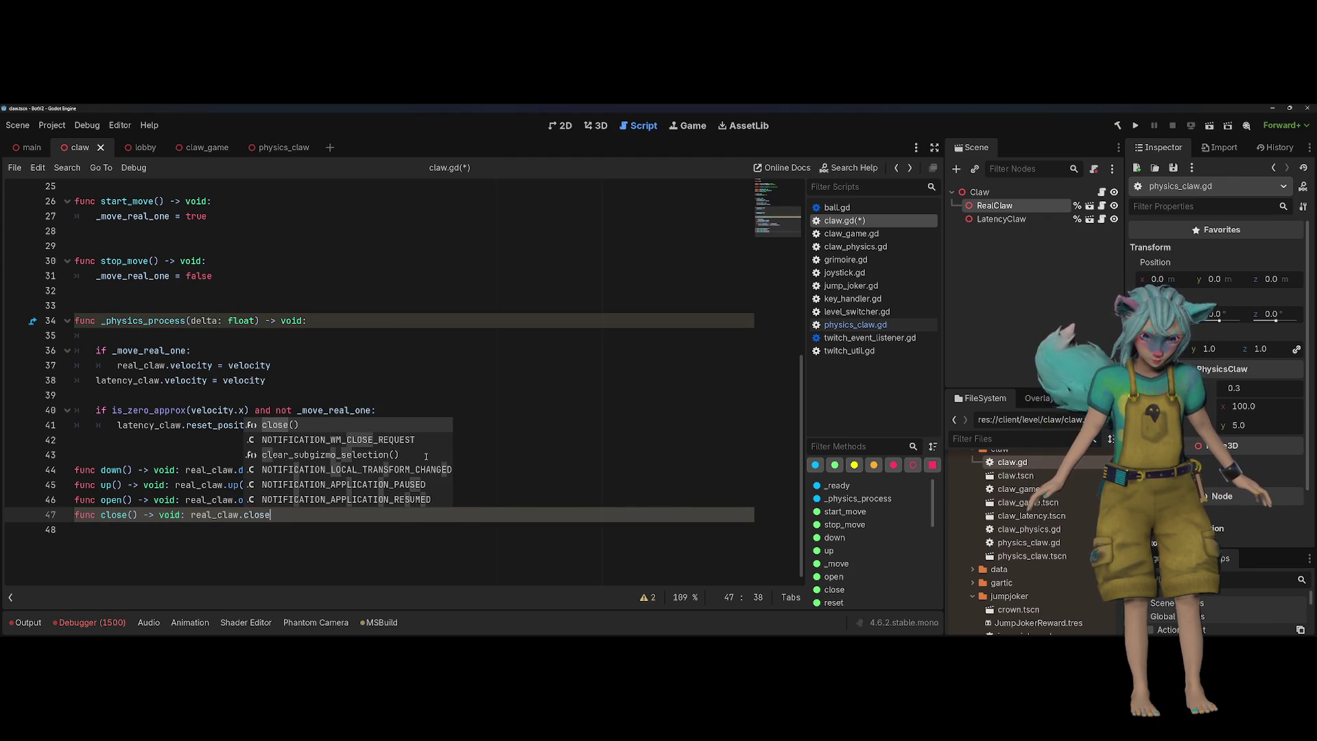
key("Return")
left_click(422, 425)
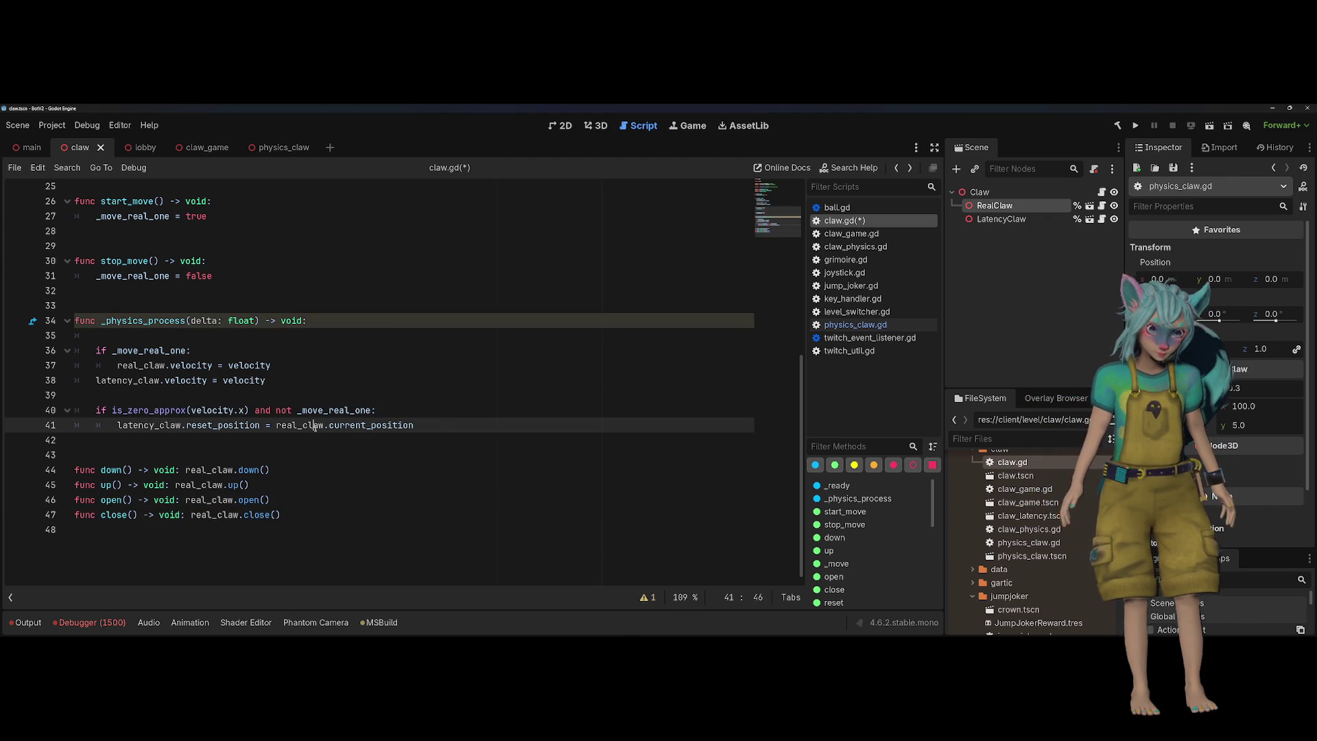
key("Delete")
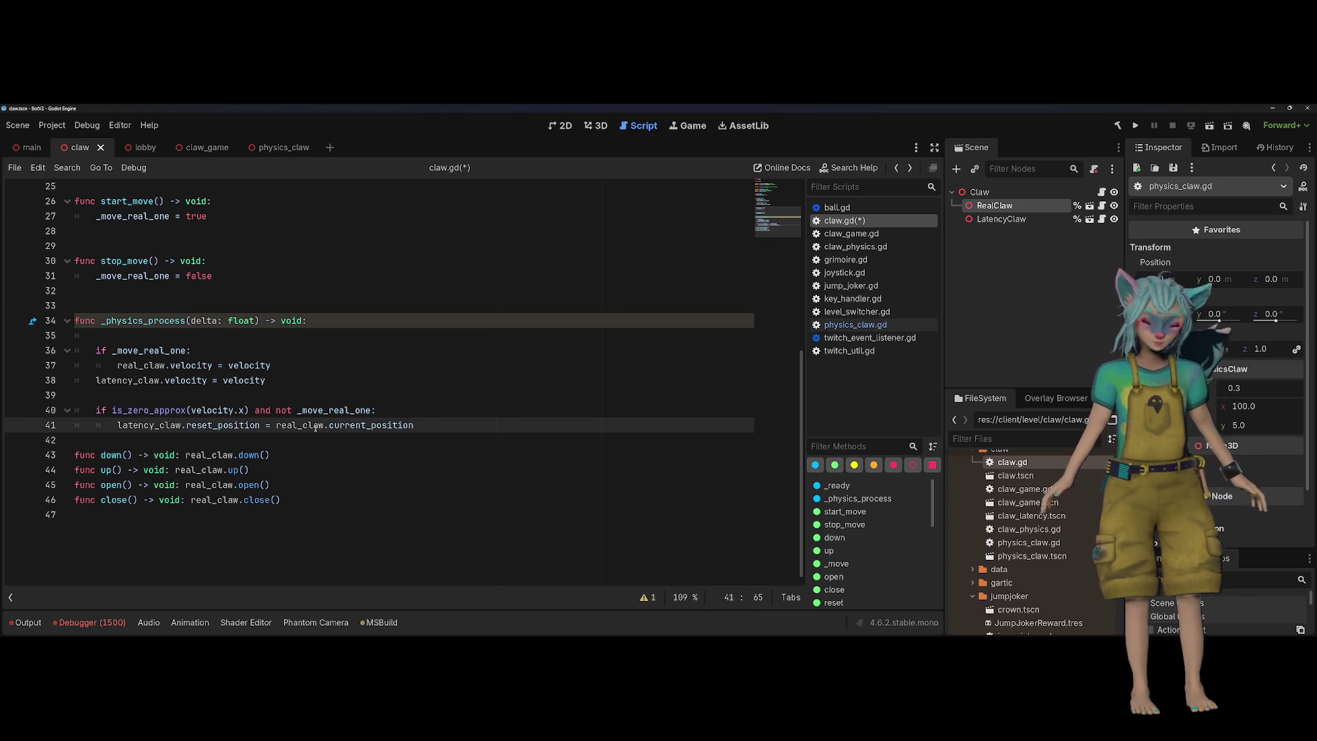
Remove the blank line in _physics_process and rename its delta parameter to _delta
scroll(315, 426, "up", 4)
left_click(244, 484)
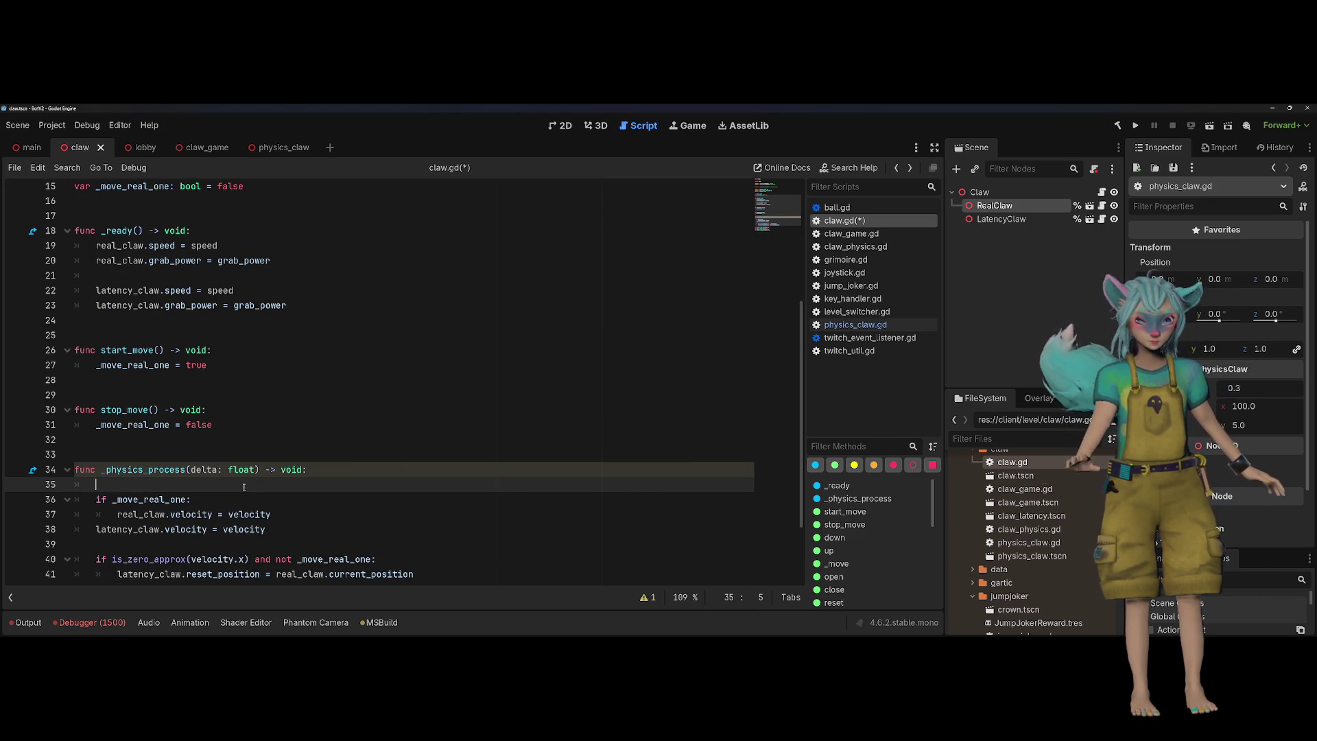
key("BackSpace")
key("ctrl+Left")
key("ctrl+Left")
key("ctrl+Left")
type("_")
Join the start_move and stop_move bodies onto their func lines as one-liners
left_click(281, 425)
scroll(282, 415, "up", 1)
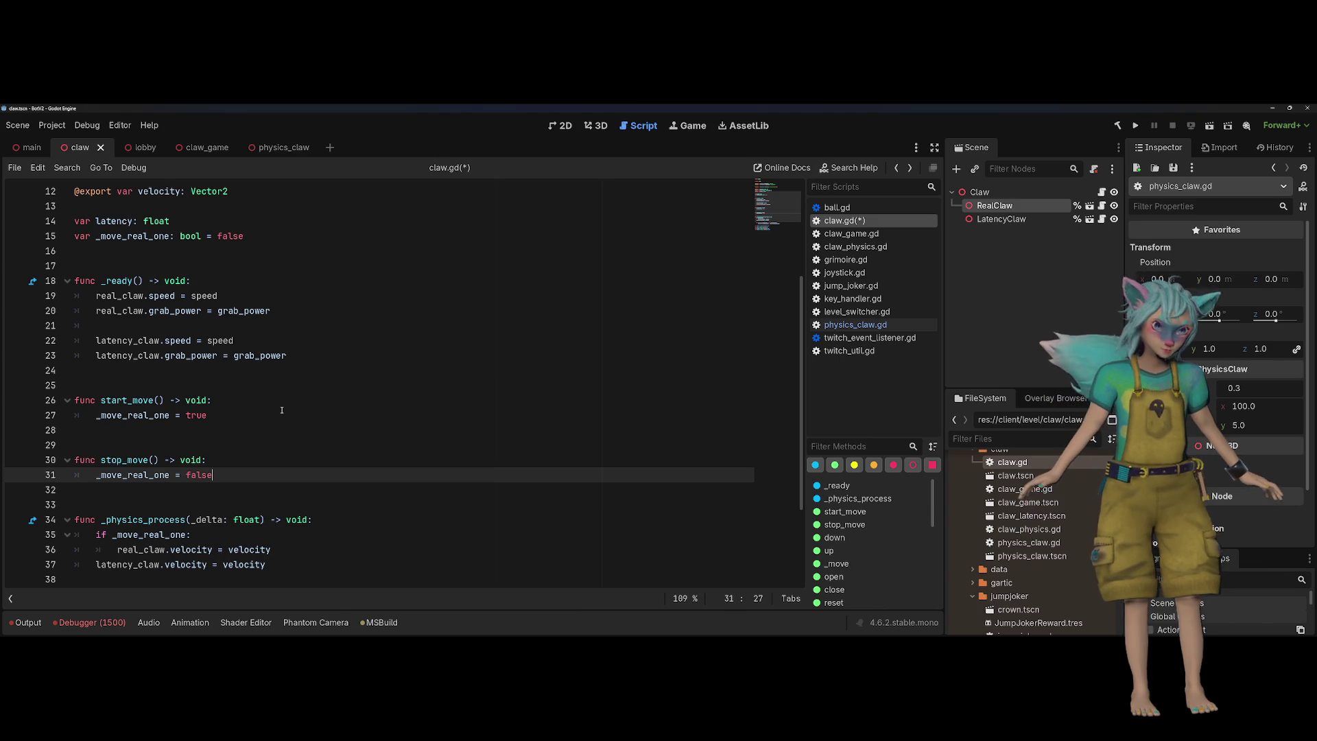
scroll(281, 411, "up", 1)
left_click(279, 445)
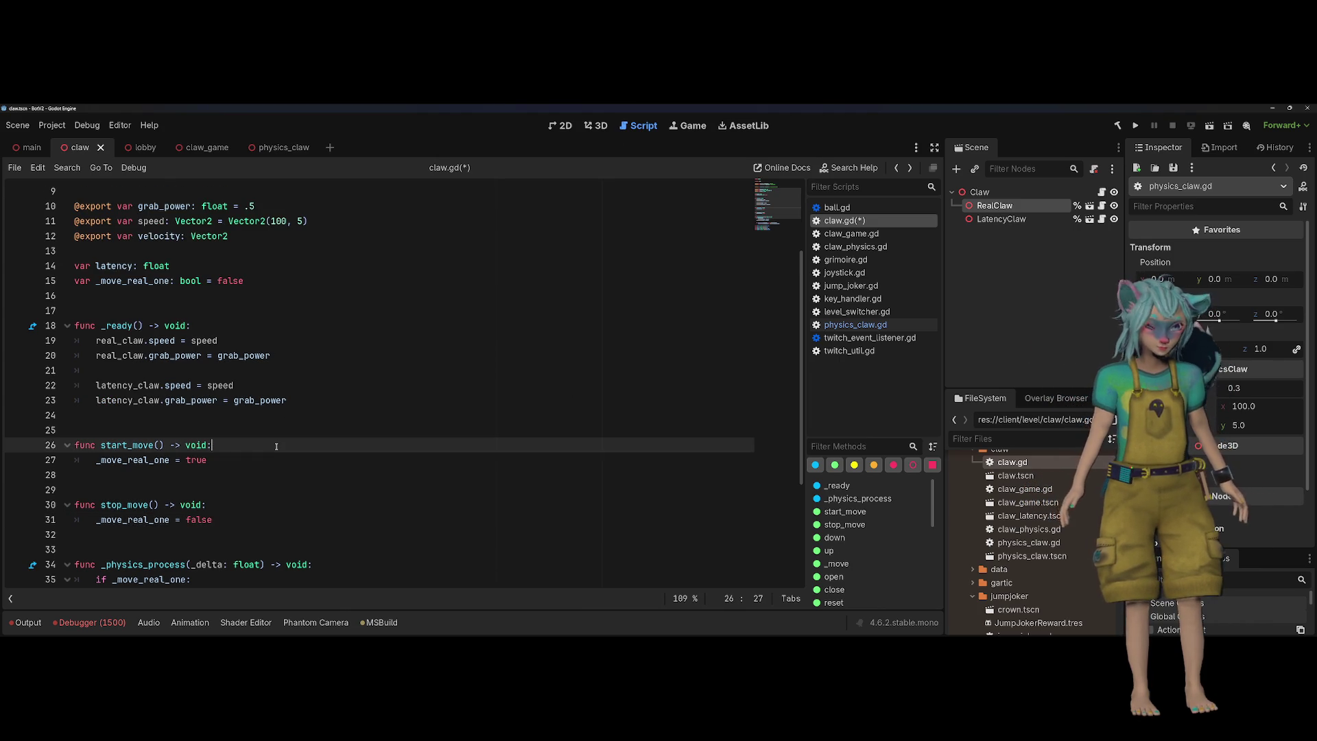
key("Delete")
key("Down")
key("Down")
key("Down")
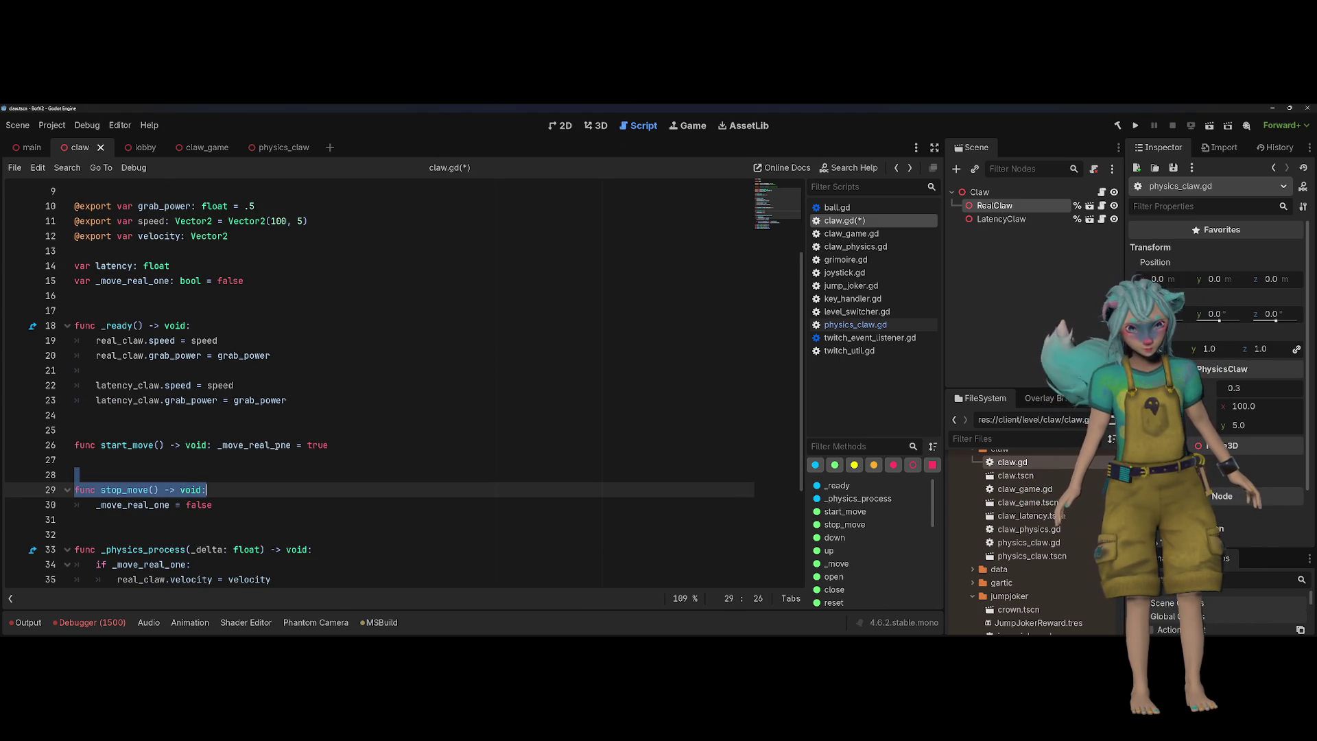
key("Home")
key("shift+Down")
key("shift+End")
key("Home")
key("BackSpace")
key("BackSpace")
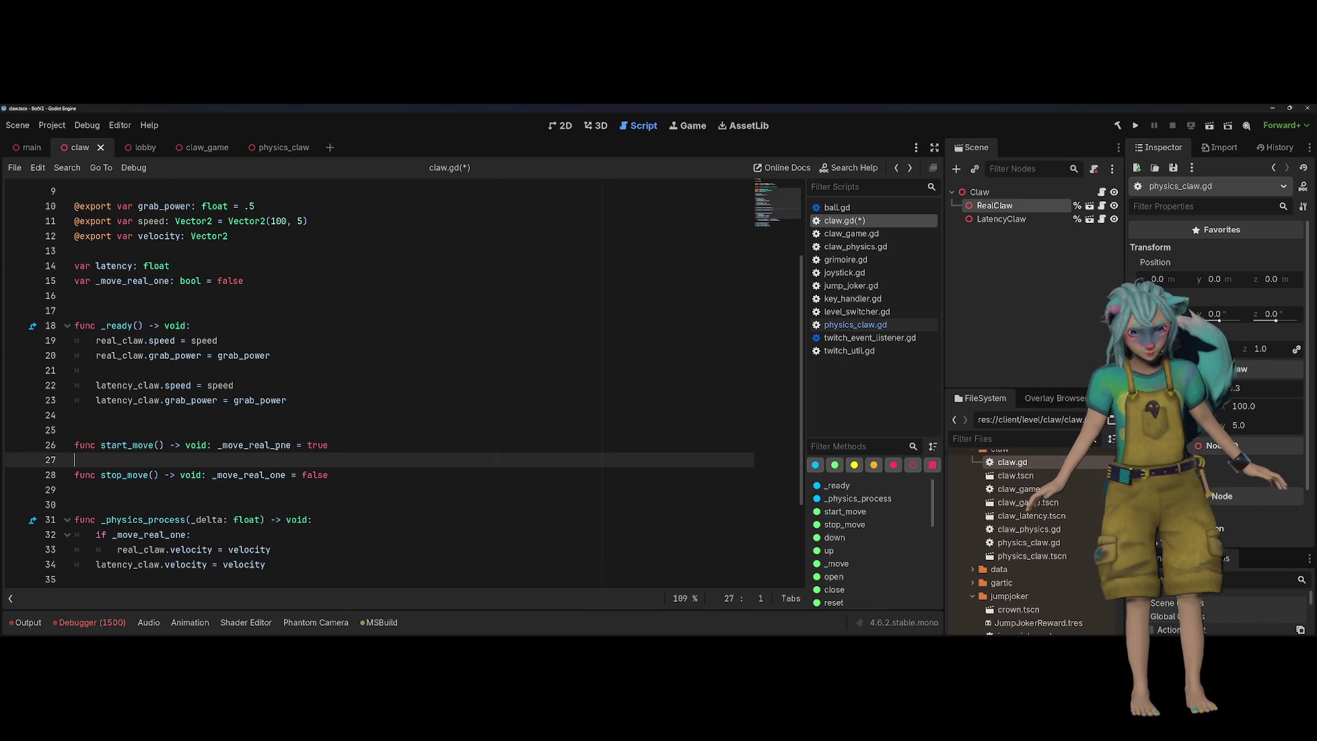
key("Down")
Move the down, up, open and close functions directly below stop_move
scroll(378, 384, "down", 3)
left_click(281, 564)
key("shift+Up")
key("shift+Up")
key("shift+Up")
key("ctrl+c")
key("Delete")
left_click(135, 366)
key("ctrl+v")
key("Up")
key("Up")
key("Up")
key("Home")
key("BackSpace")
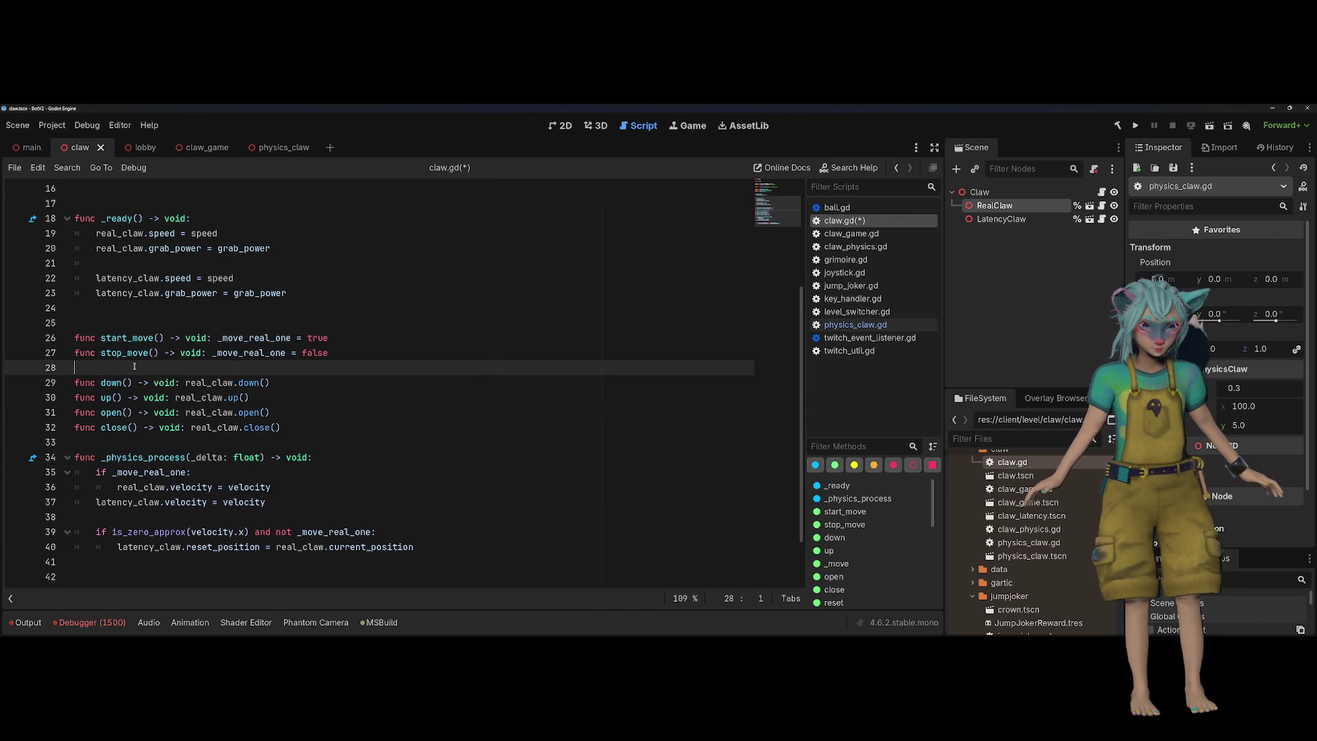
Move the _physics_process block above start_move with blank lines around it, then save claw.gd
left_click_drag(488, 528, 65, 432)
key("alt+Up")
key("alt+Up")
key("alt+Up")
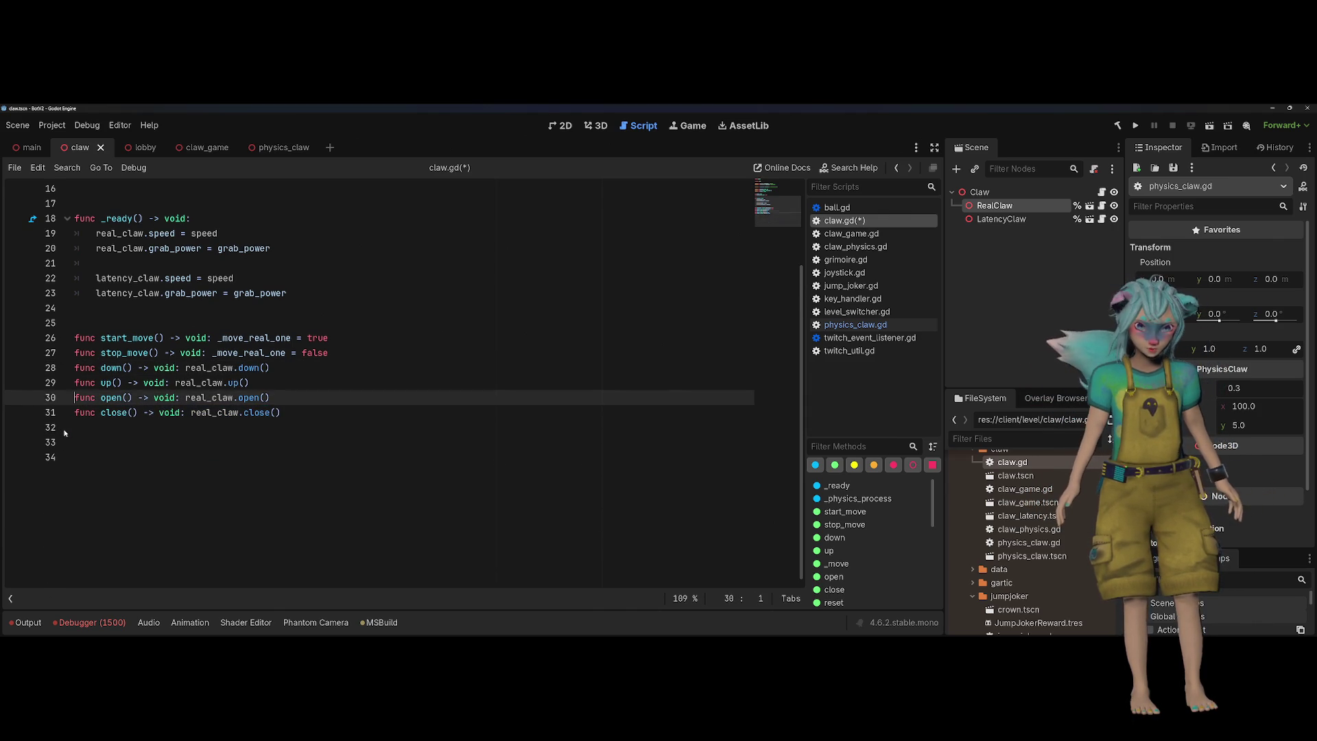
key("Right")
key("Return")
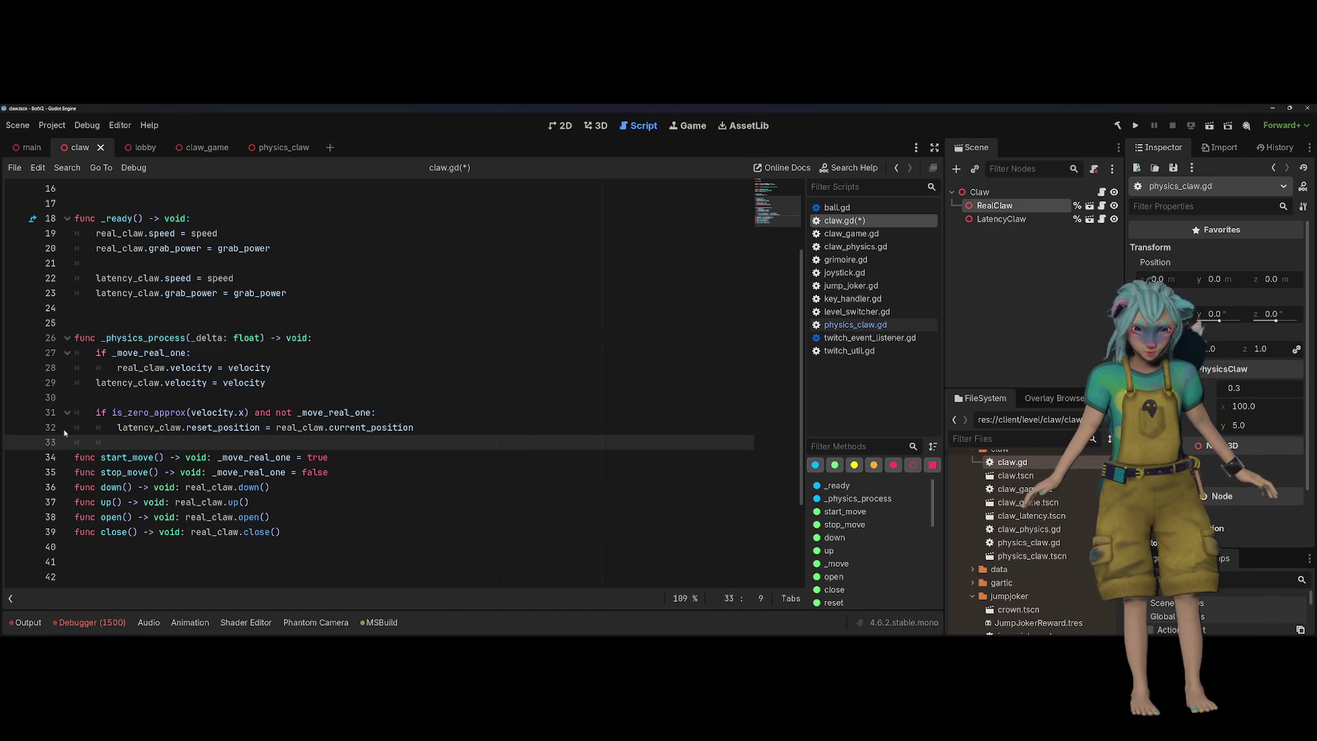
key("Return")
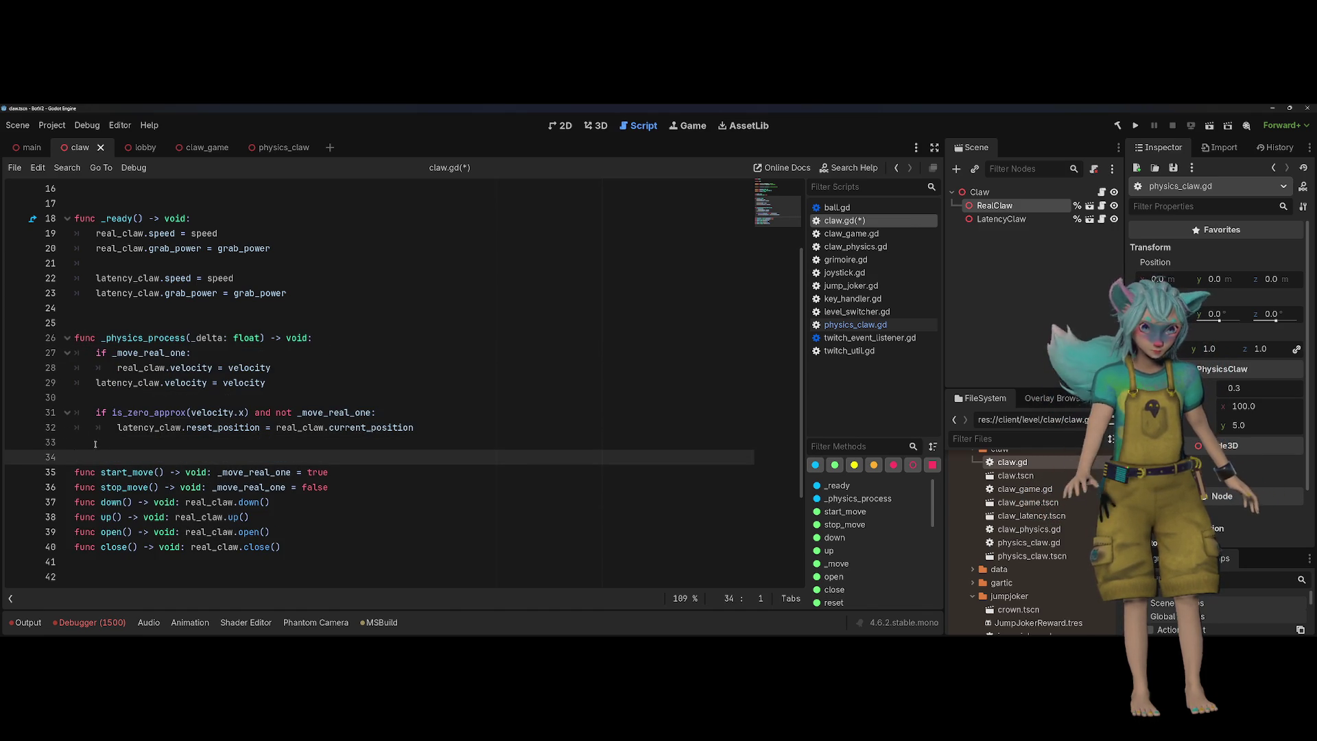
left_click(374, 322)
scroll(380, 305, "up", 5)
key("ctrl+s")
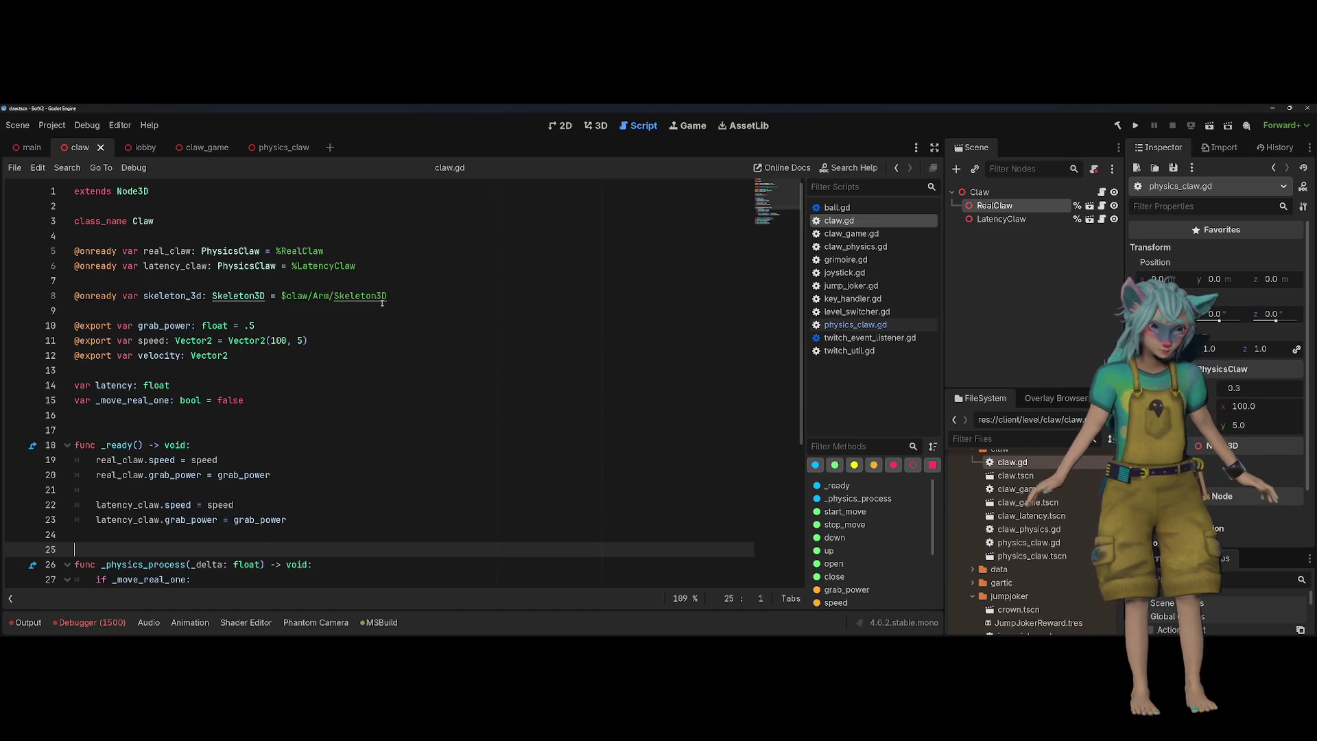
Delete the unused latency variable line and add a blank line above _move_real_one
scroll(382, 302, "down", 2)
double_click(113, 295)
scroll(444, 286, "down", 3)
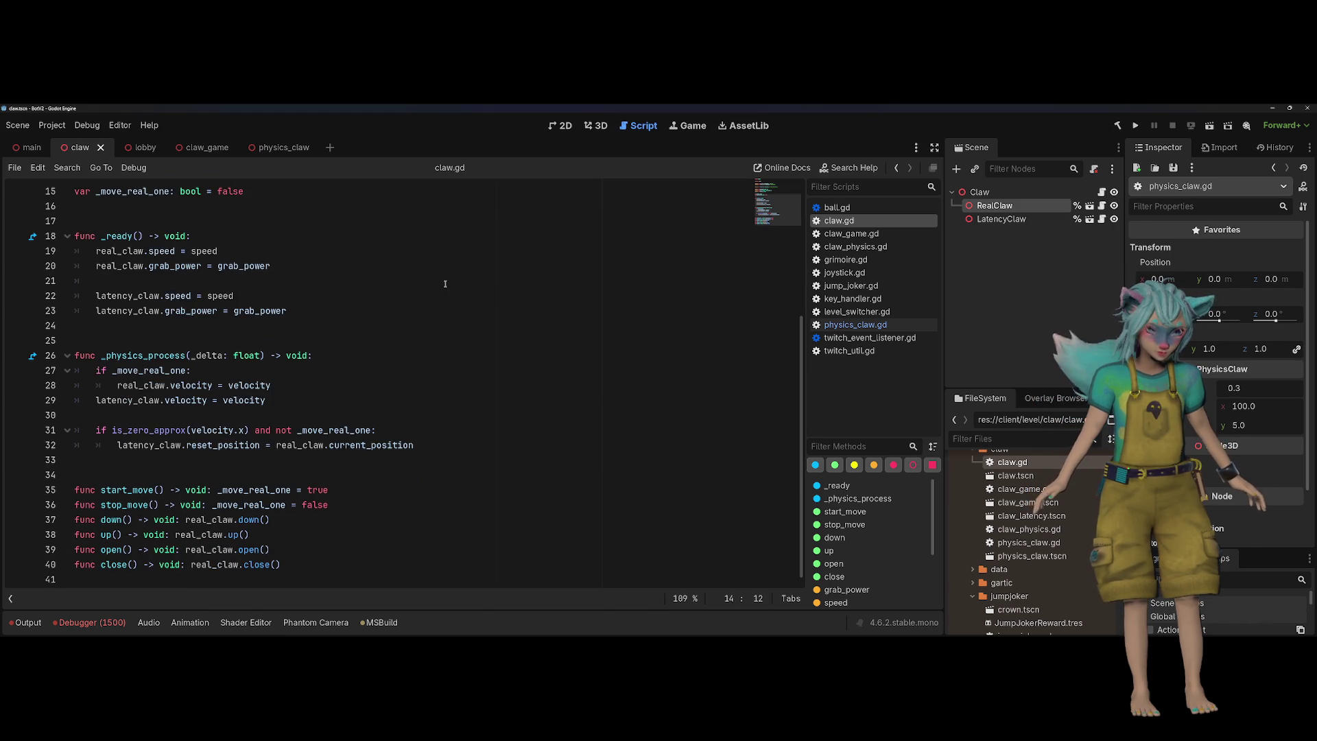
type(": float")
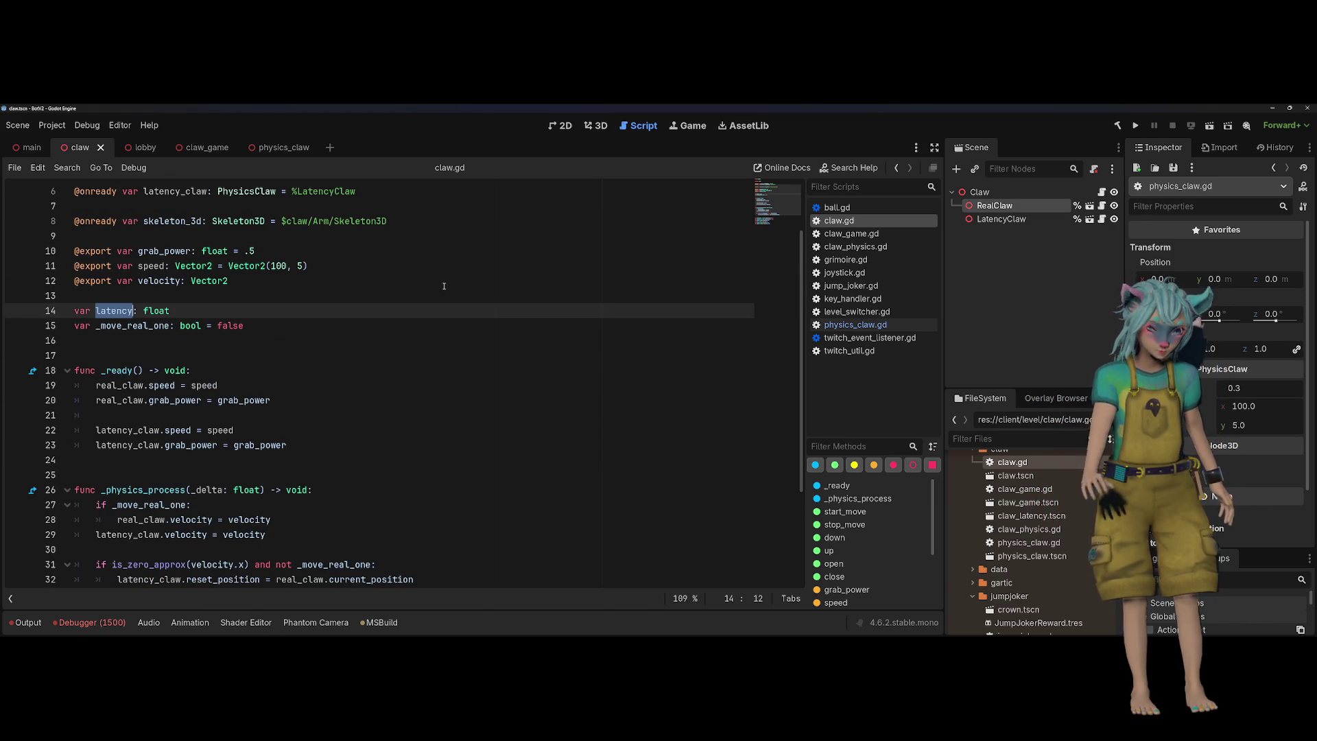
key("Home")
key("BackSpace")
key("shift+Down")
key("BackSpace")
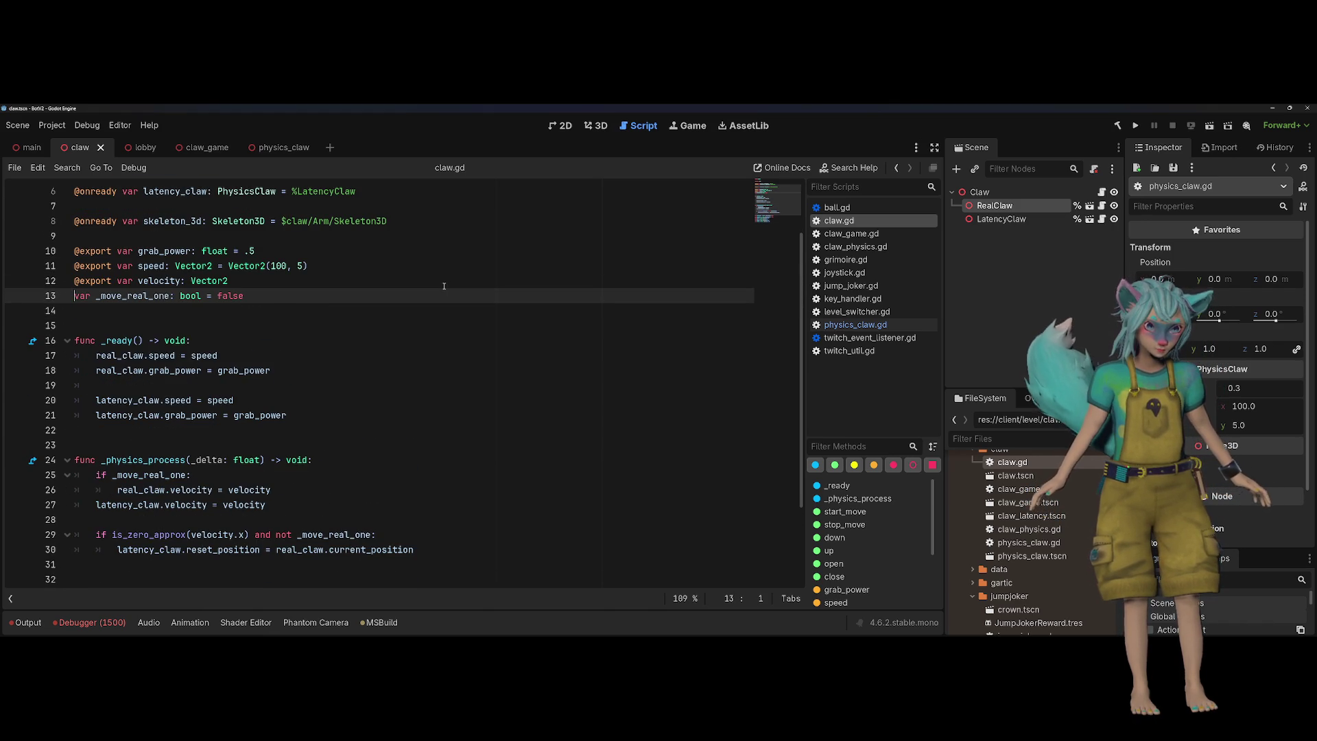
key("Return")
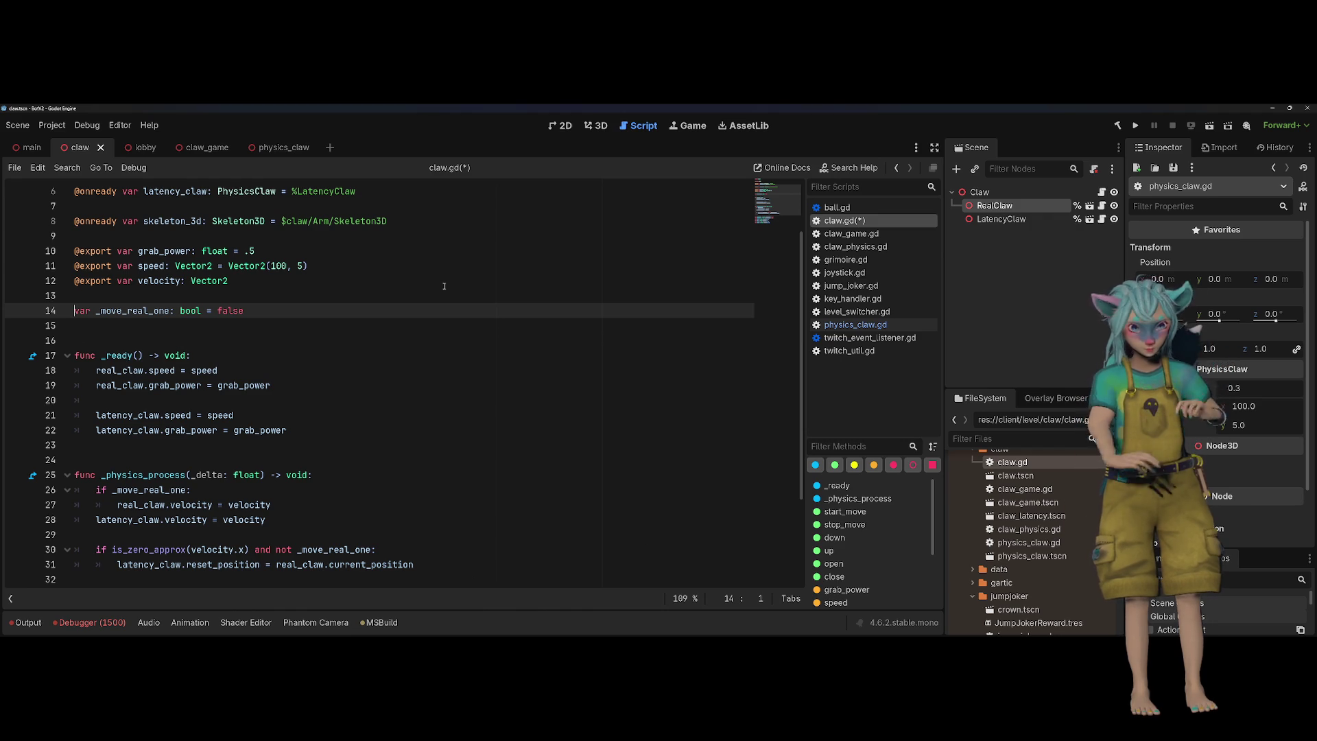
Delete the exported velocity variable, then undo to restore it
key("Up")
key("Up")
key("ctrl+shift+k")
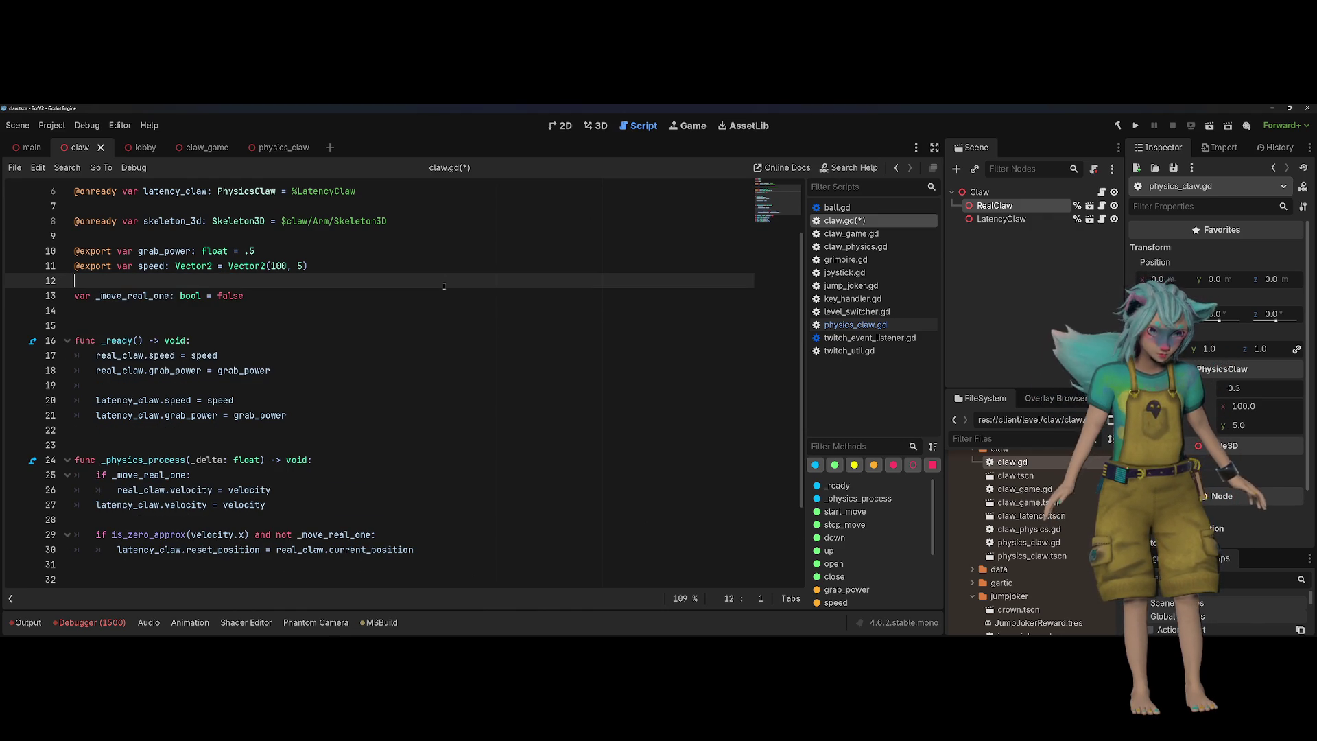
scroll(443, 286, "down", 2)
key("ctrl+z")
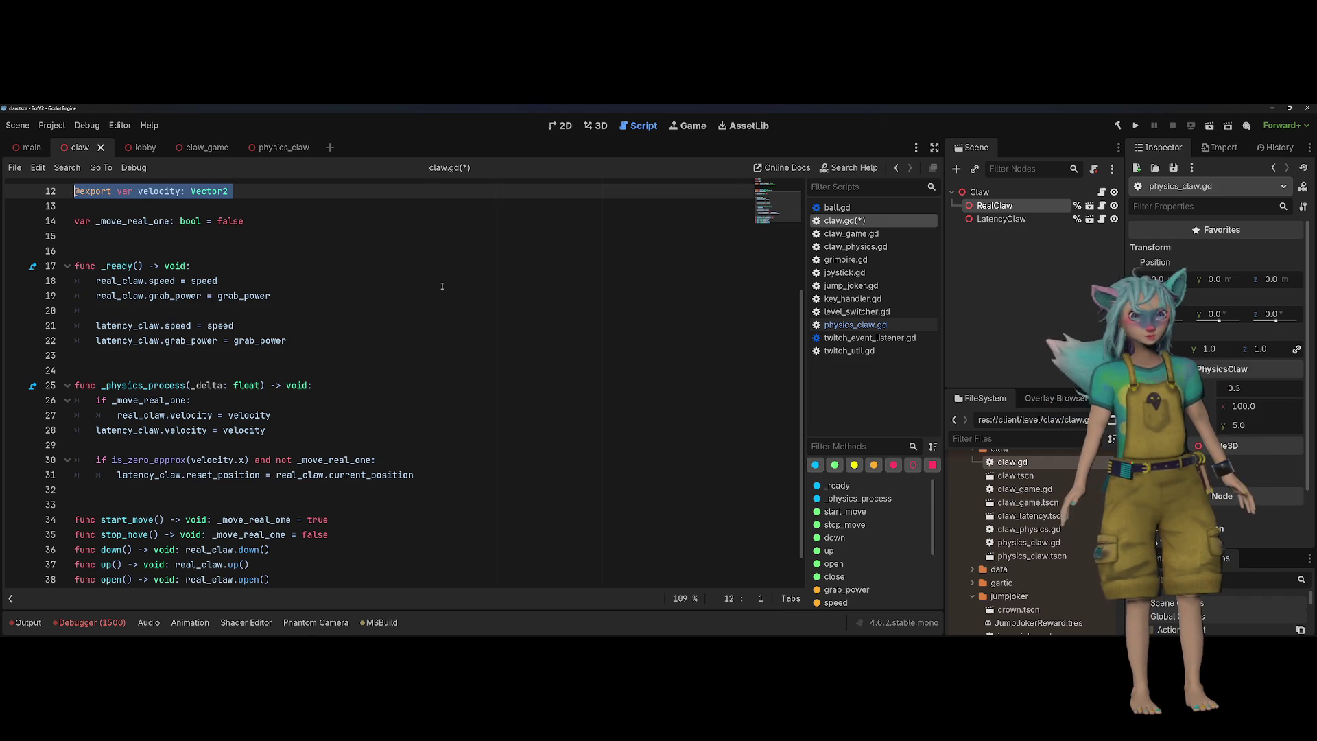
scroll(443, 286, "up", 3)
left_click(442, 286)
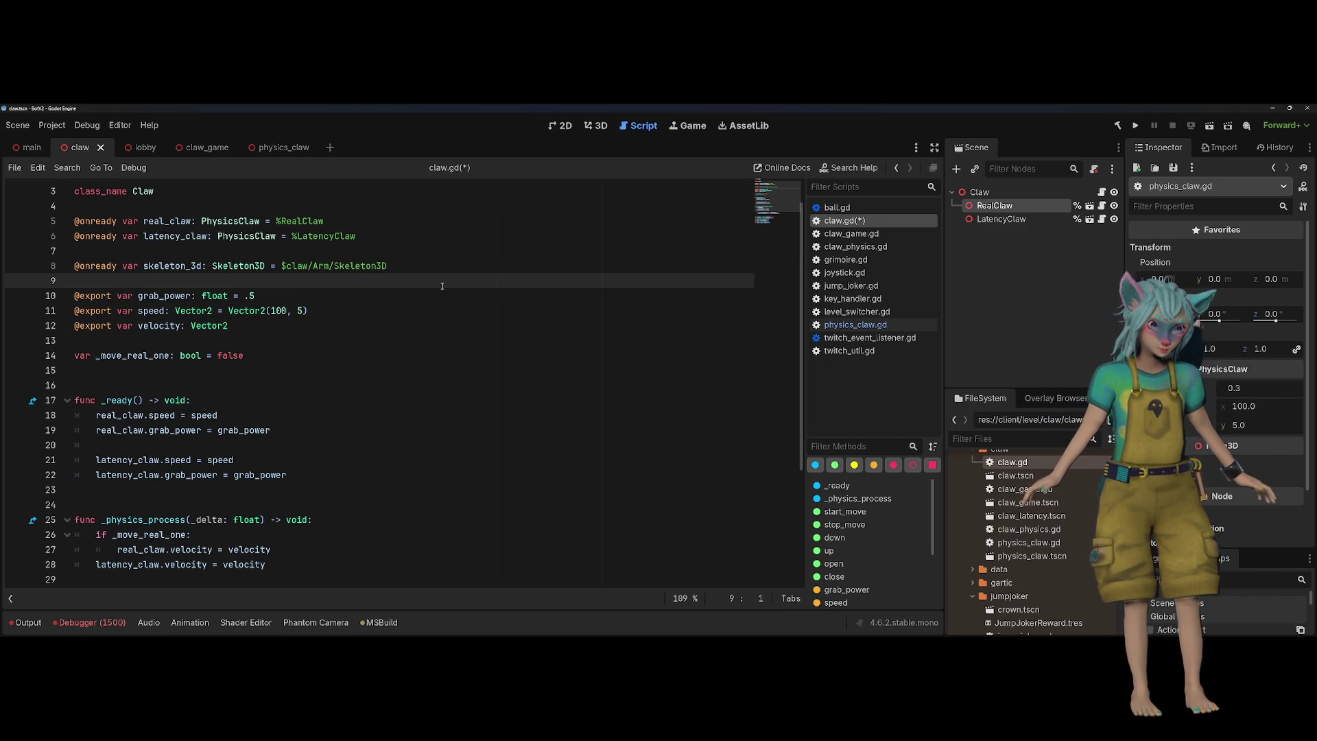
scroll(441, 285, "up", 1)
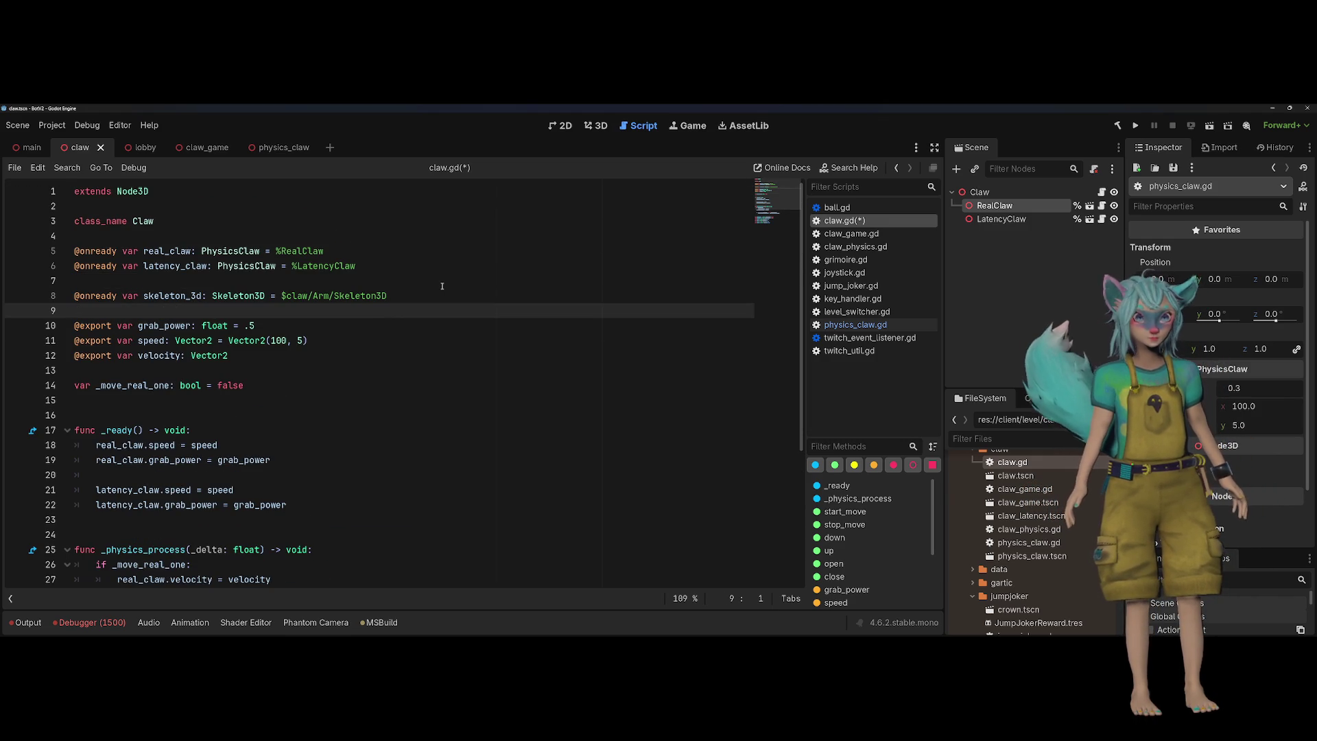
left_click(402, 295)
scroll(292, 266, "down", 4)
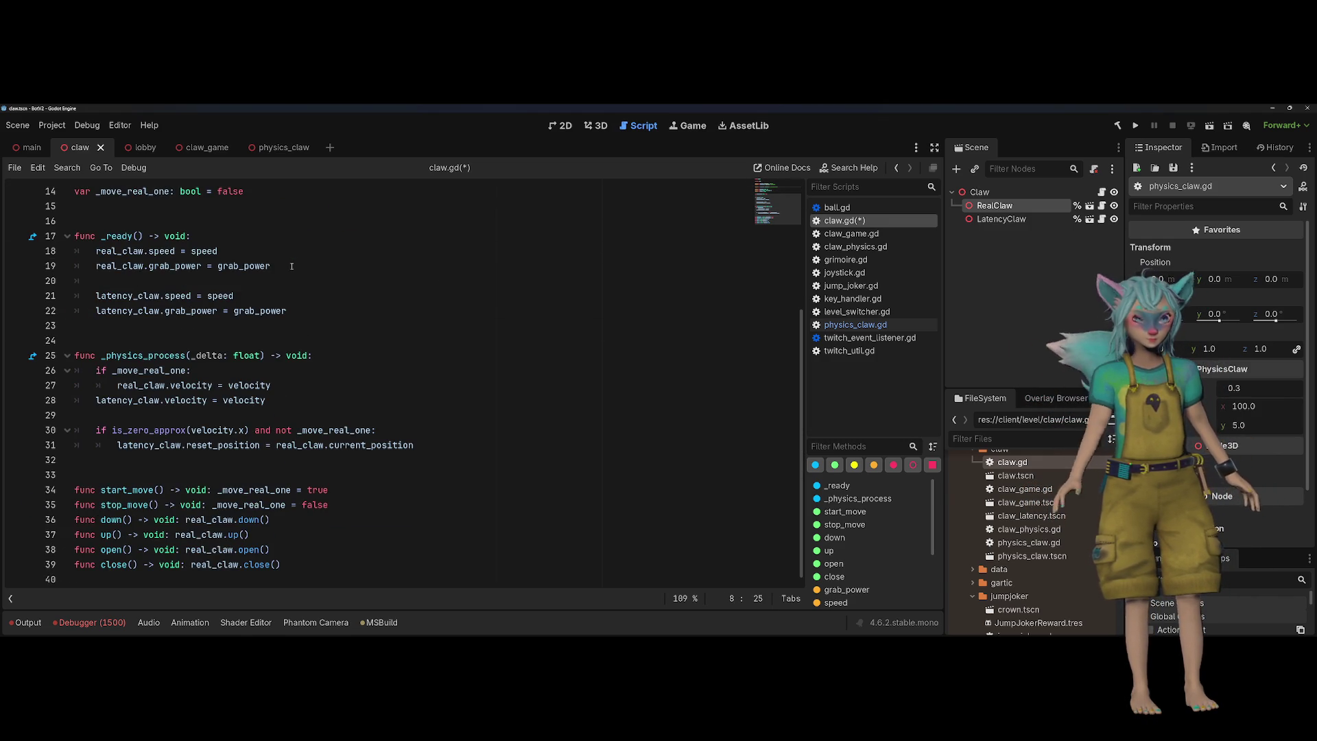
scroll(291, 266, "up", 2)
key("shift+Home")
key("BackSpace")
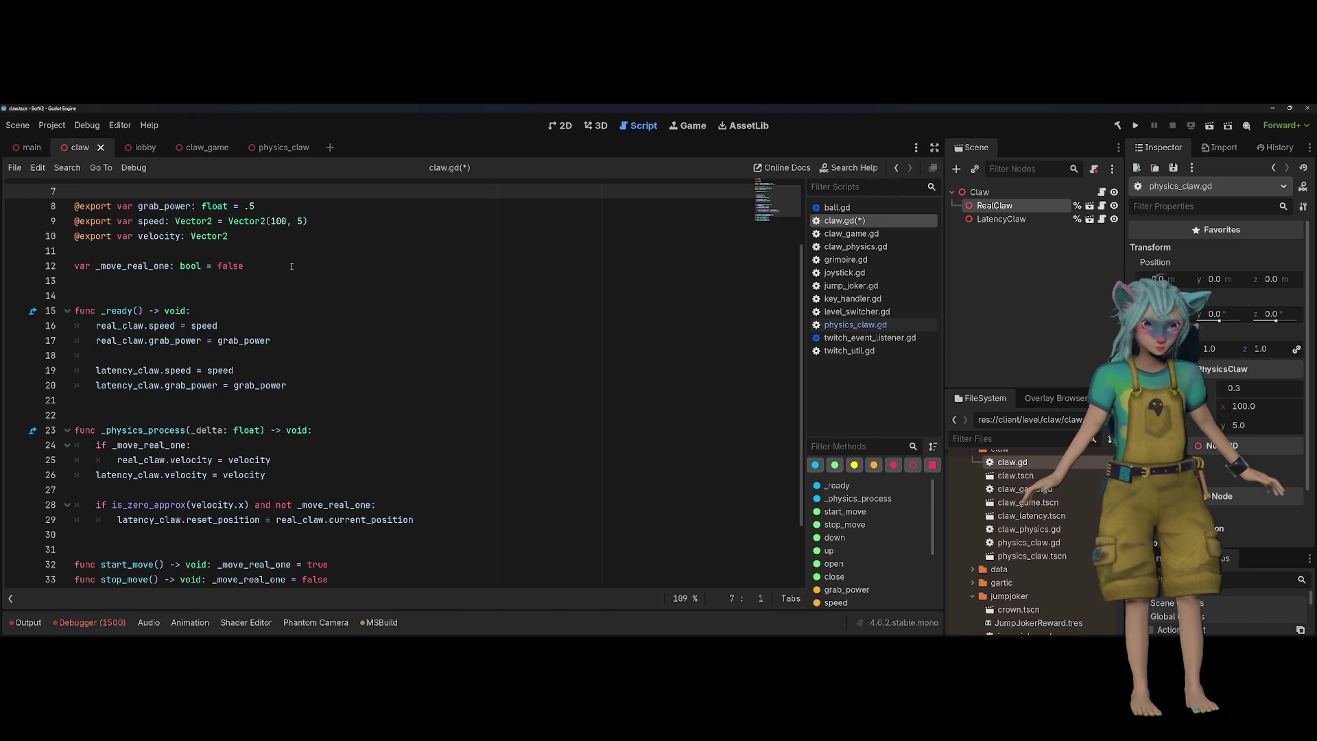
scroll(271, 267, "up", 2)
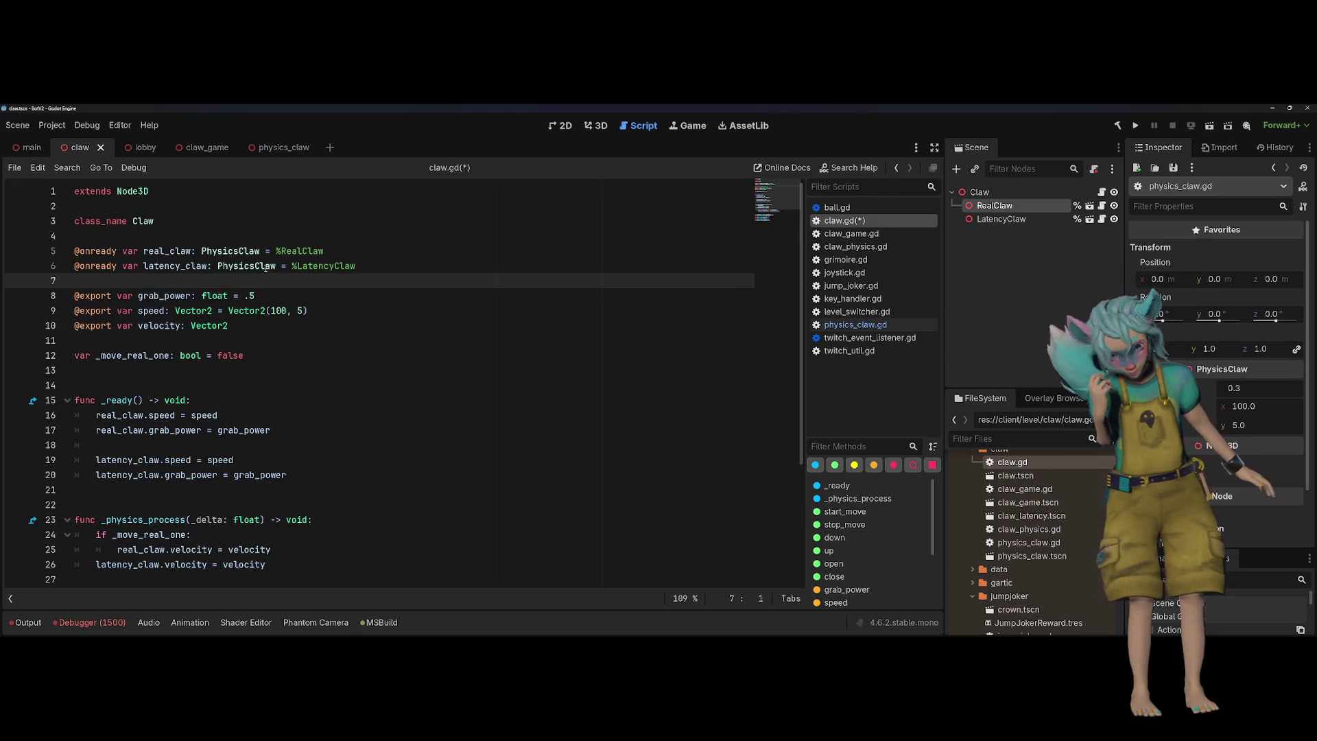
key("ctrl+s")
scroll(266, 266, "down", 4)
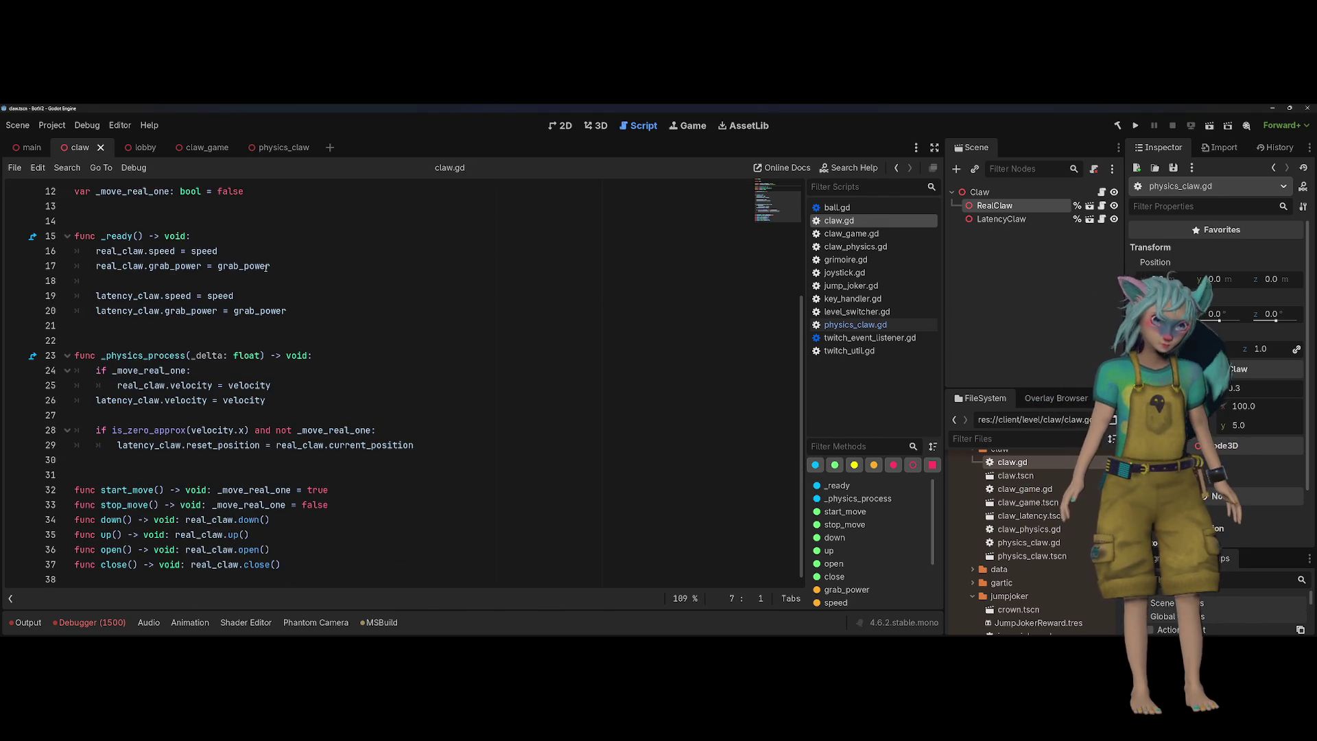
Open physics_claw.gd and close the key_handler.gd and level_switcher.gd scripts
scroll(266, 266, "up", 4)
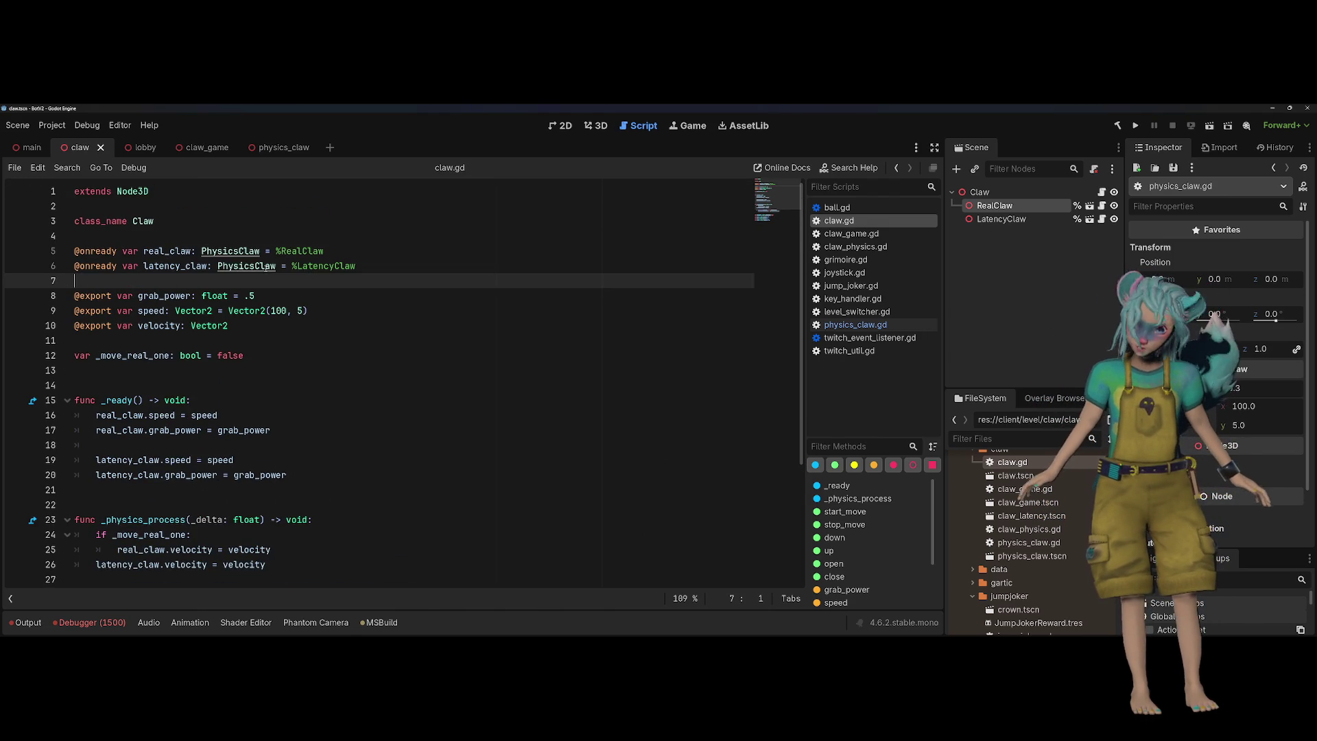
left_click(858, 324)
middle_click(857, 311)
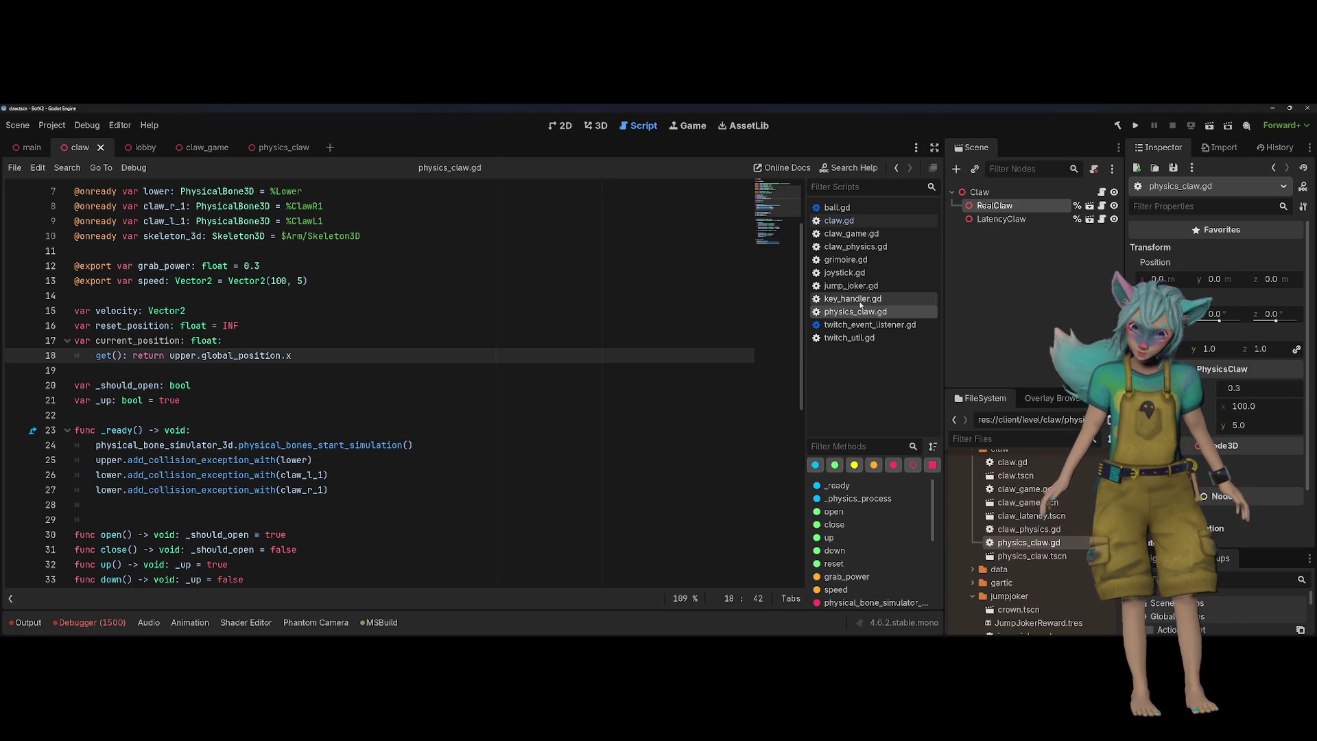
middle_click(852, 299)
Open claw_physics.gd and delete that file, confirming the deletion
left_click(858, 247)
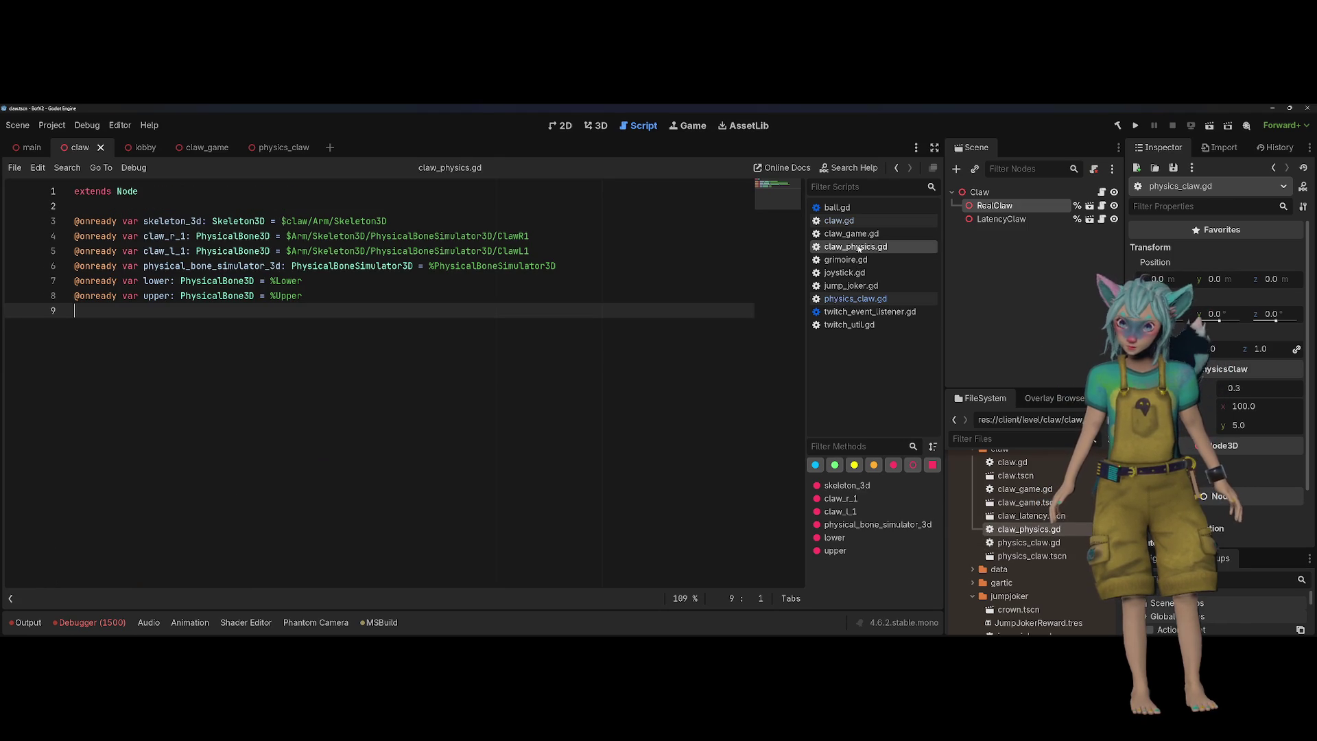
left_click(511, 287)
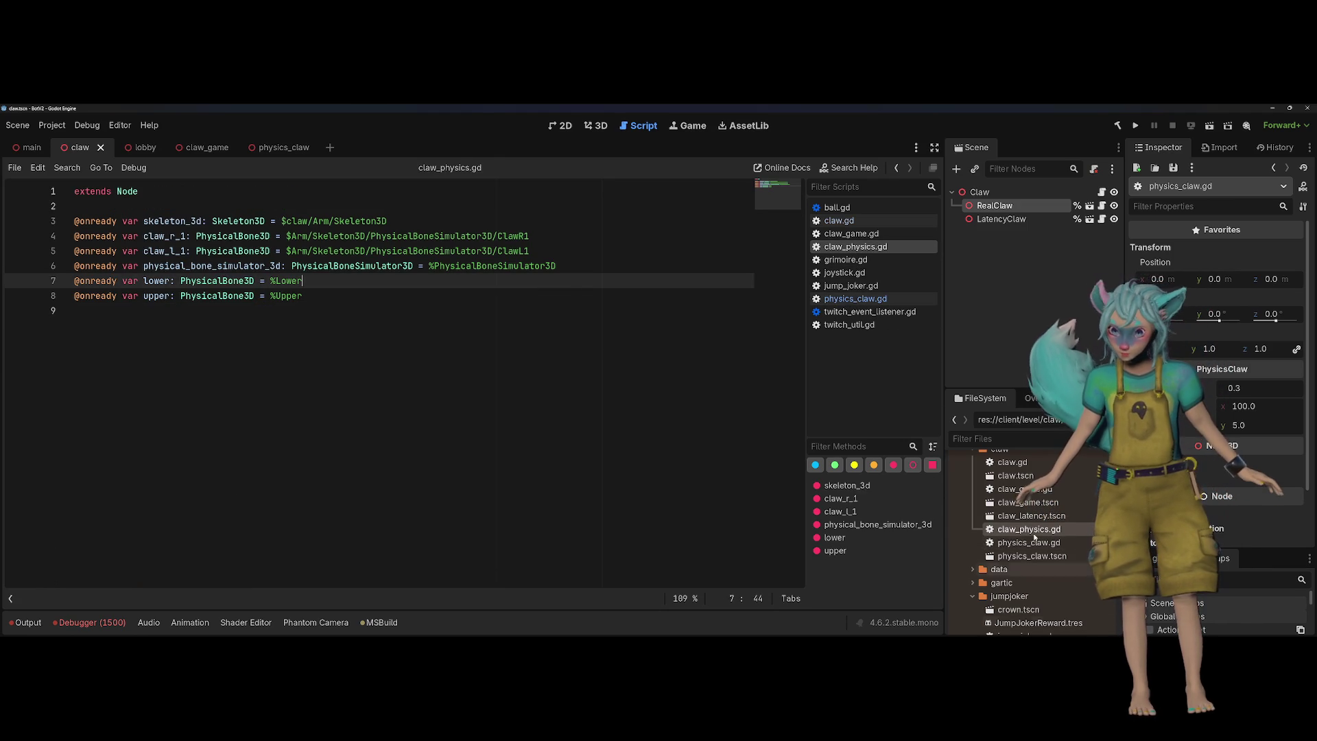
key("Delete")
key("Return")
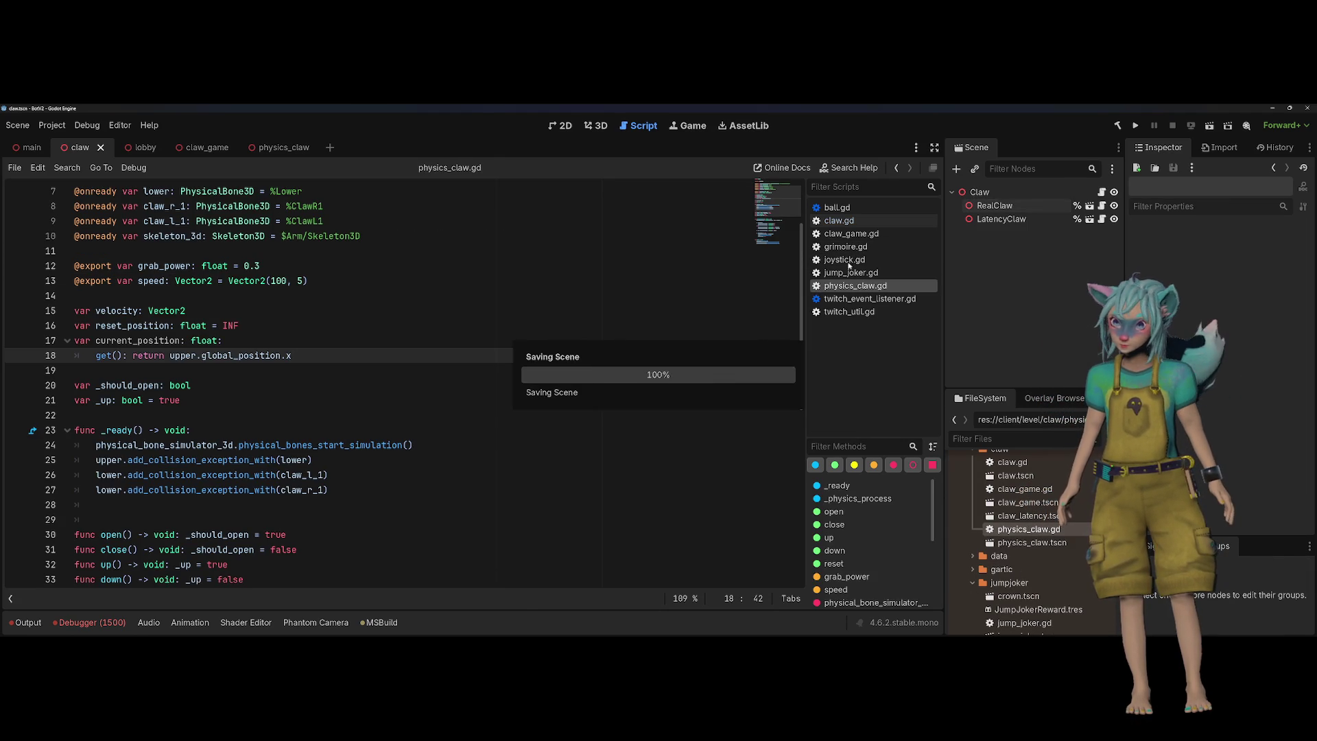
Review LatencyClaw's attached physics_claw.gd script, then select the RealClaw node
key("Up")
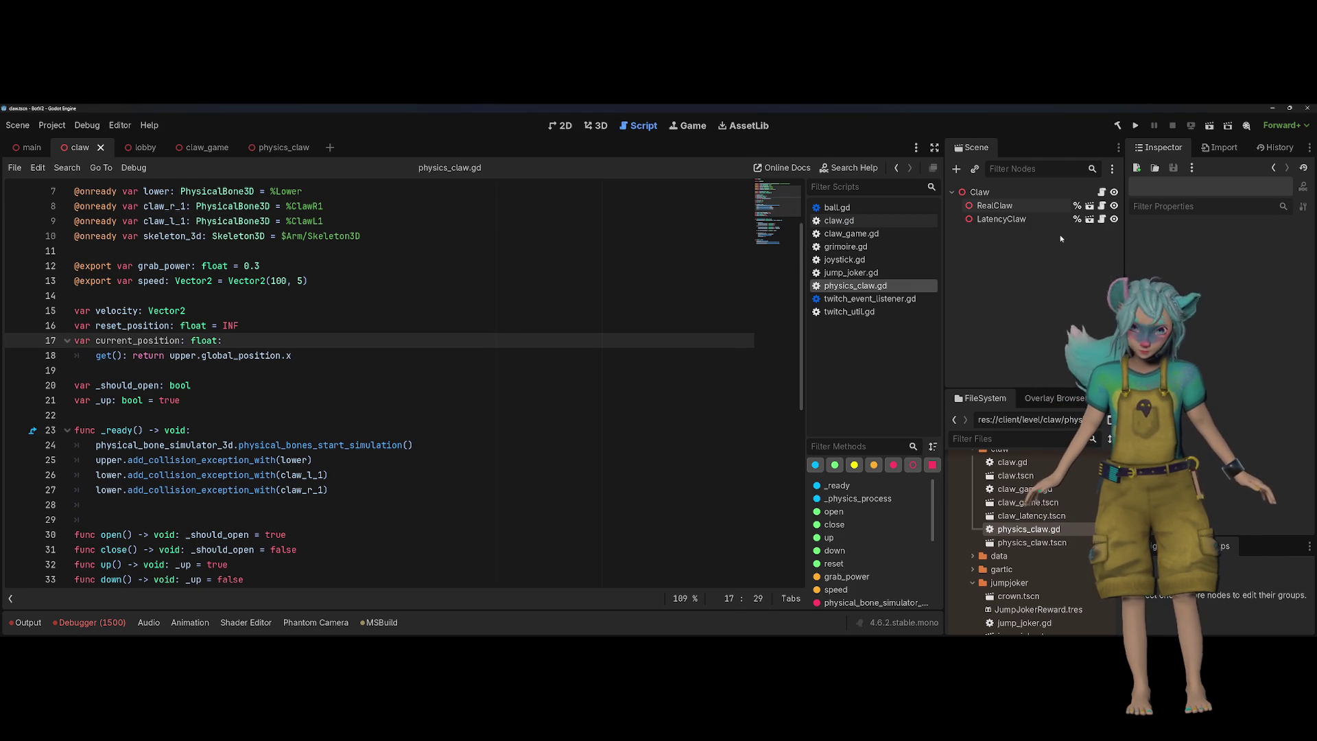
left_click(1100, 219)
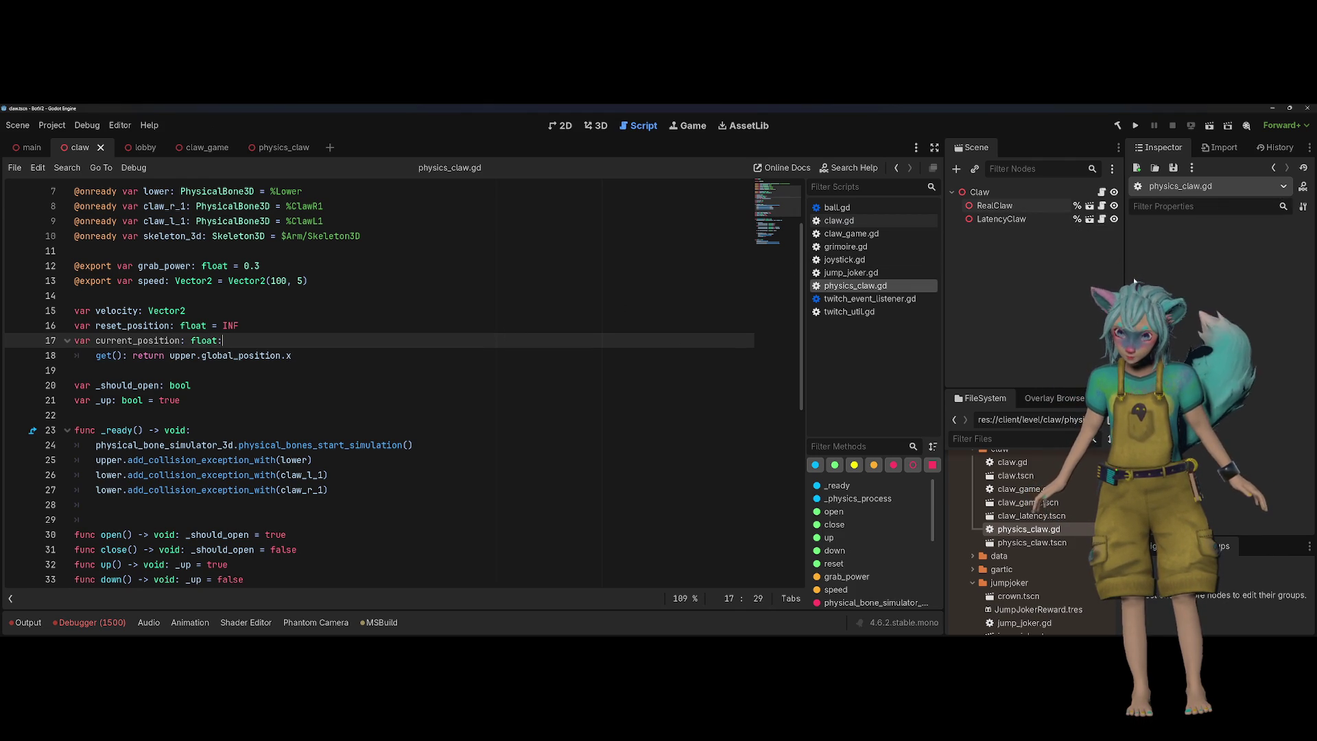
scroll(517, 347, "down", 8)
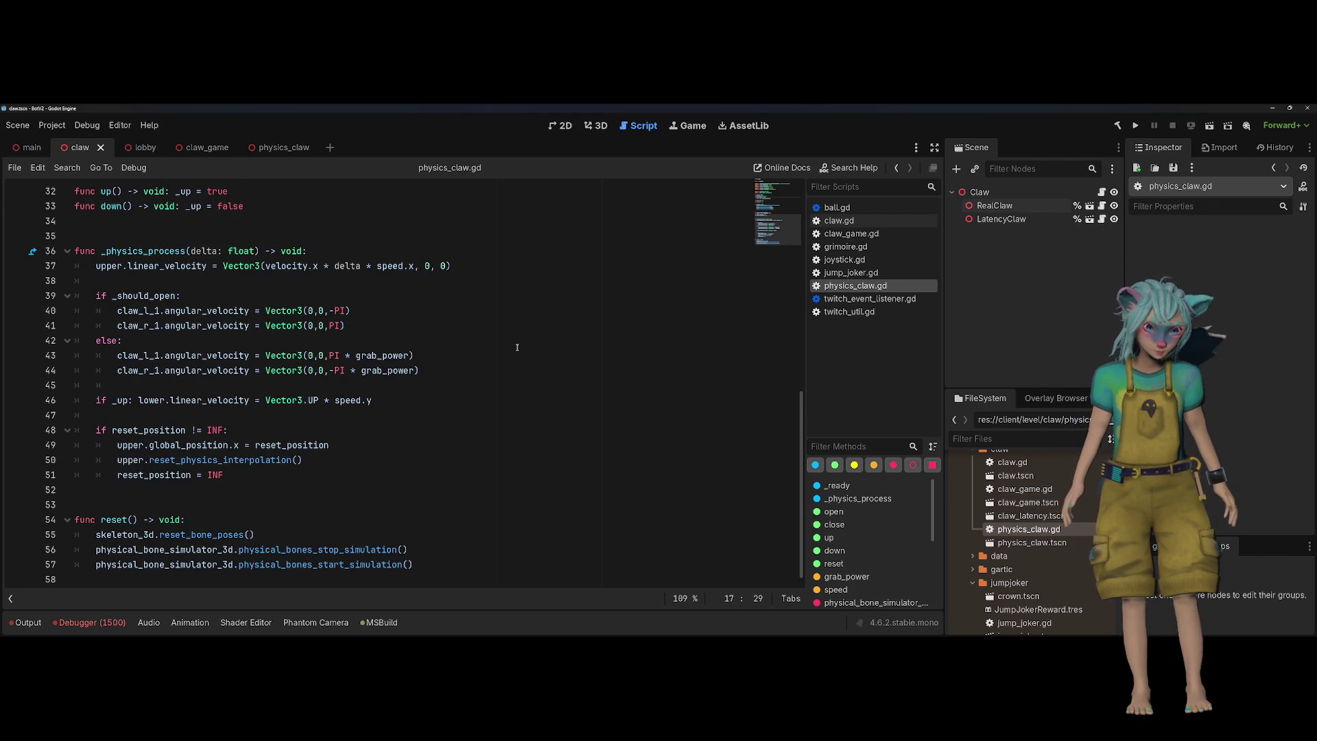
scroll(517, 347, "up", 10)
left_click(517, 340)
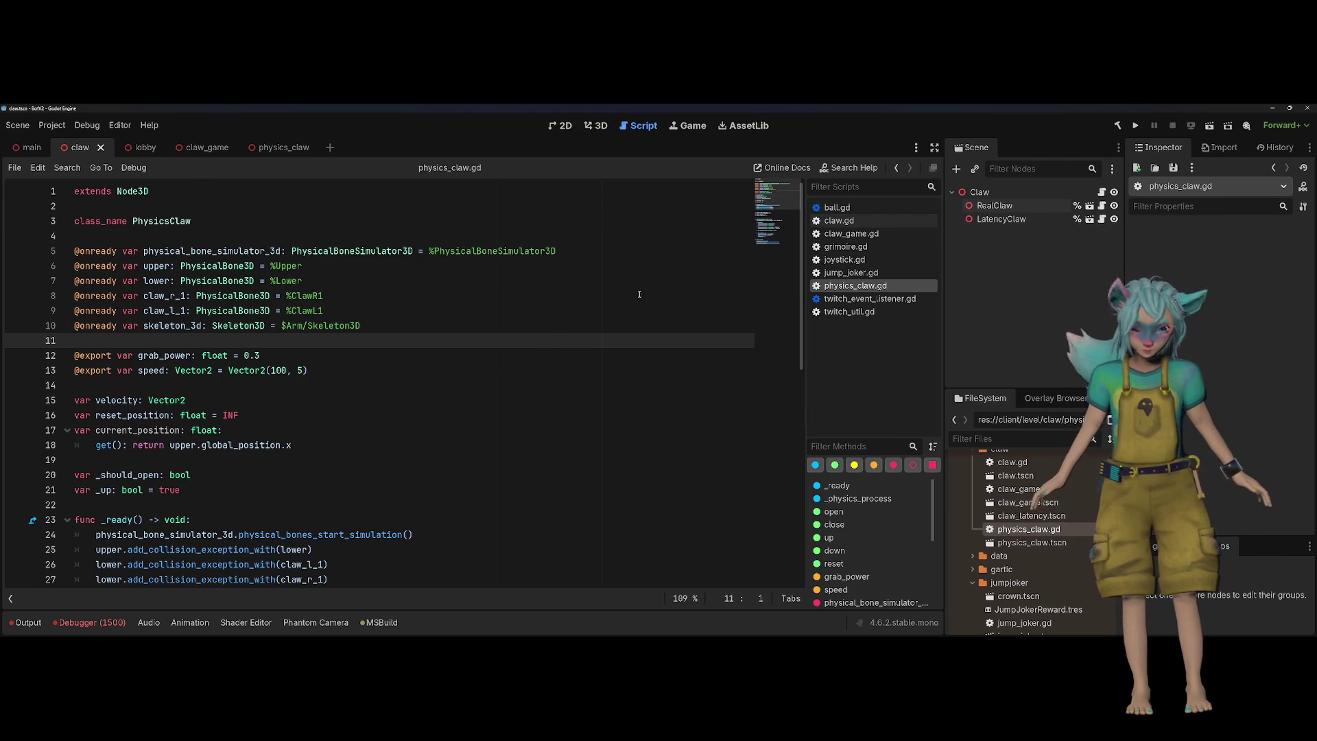
left_click(1008, 206)
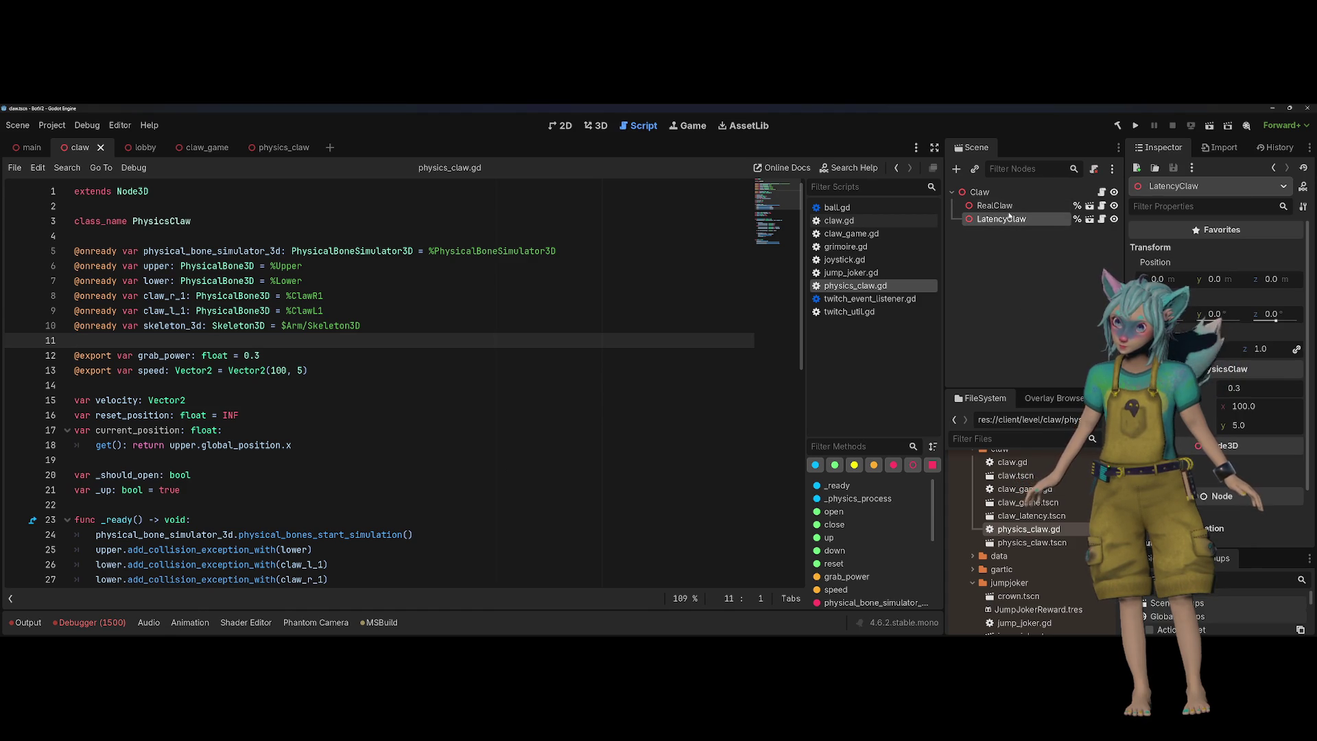
Turn on Editable Children for the LatencyClaw node
right_click(1026, 205)
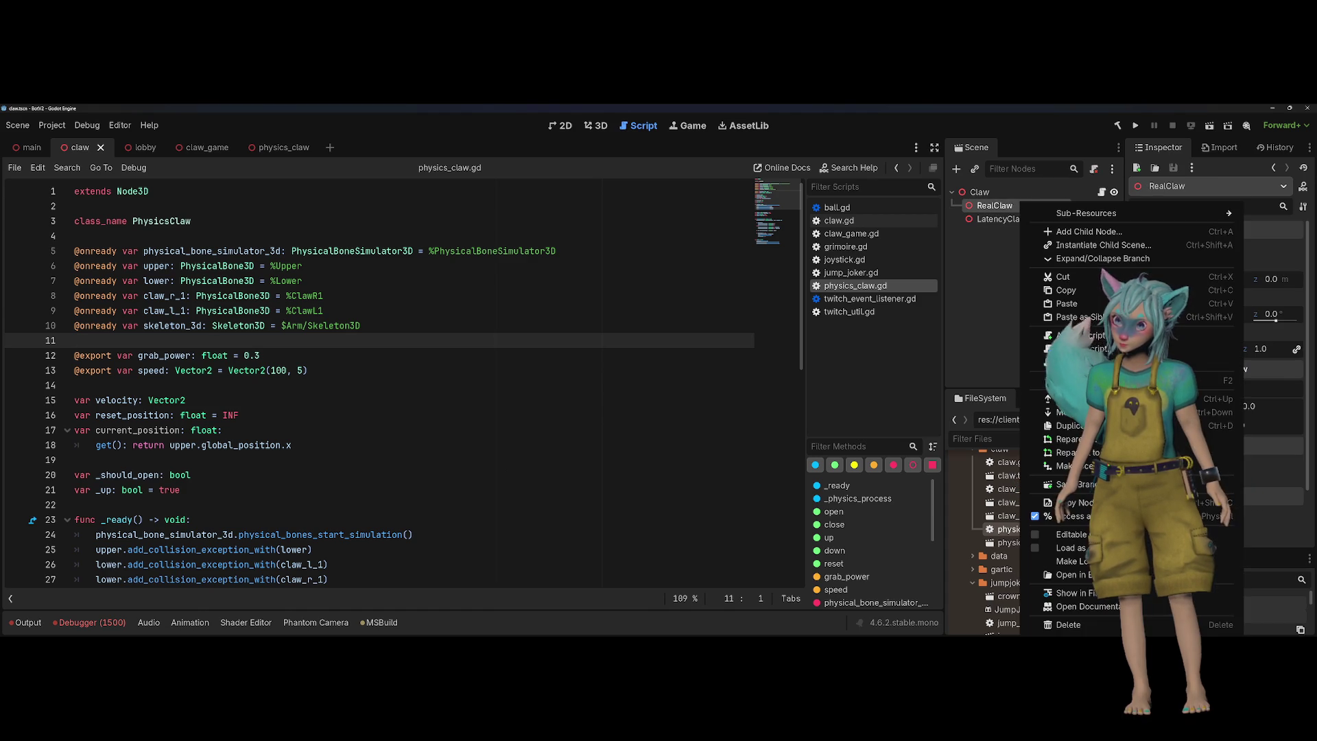
left_click(994, 220)
right_click(991, 221)
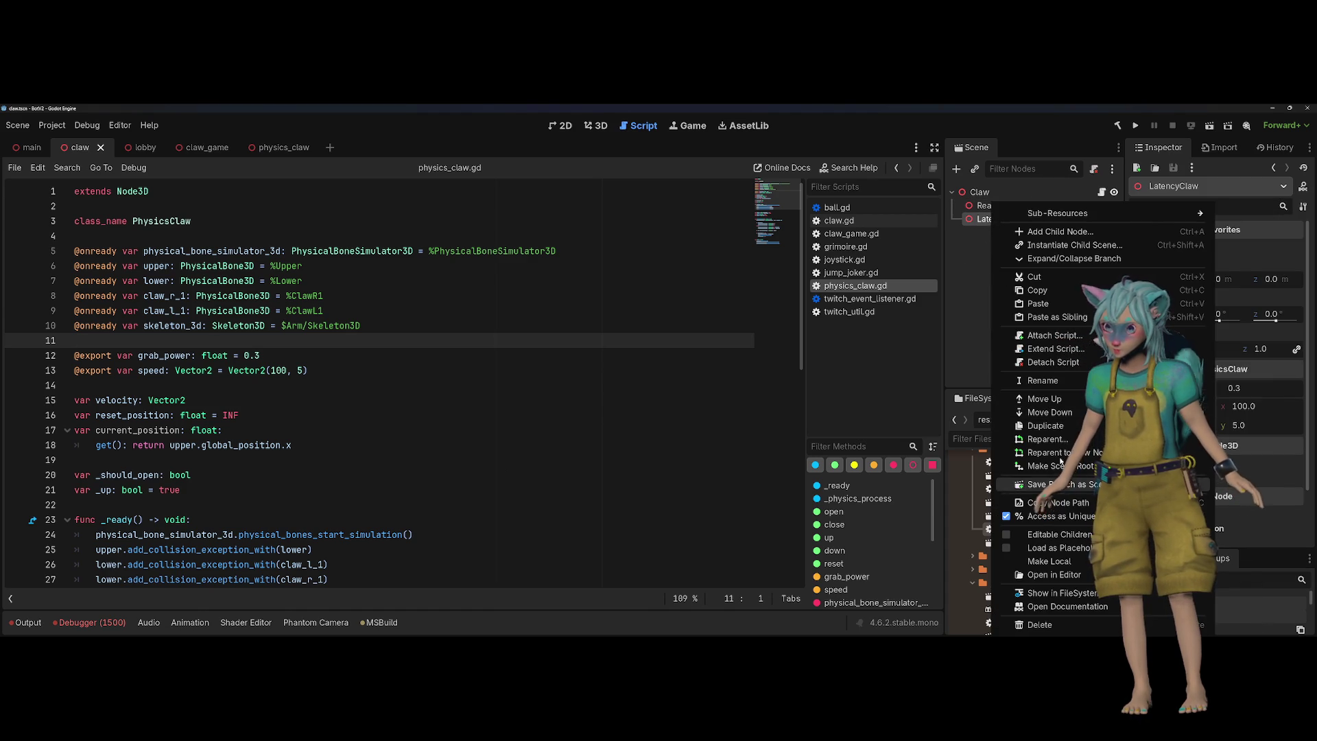
left_click(1058, 535)
Select LatencyClaw's Base mesh, save the claw scene and show it in the 3D view
scroll(1059, 261, "down", 2)
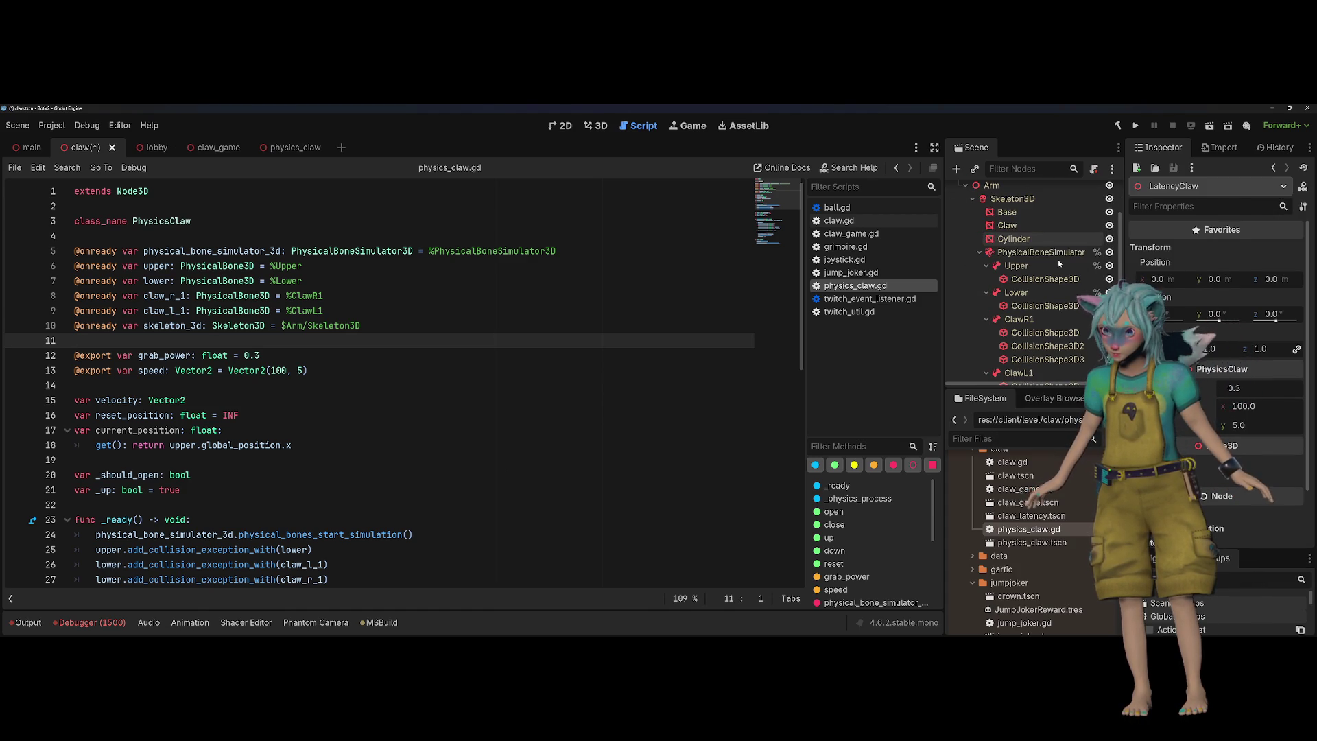
left_click(1022, 214)
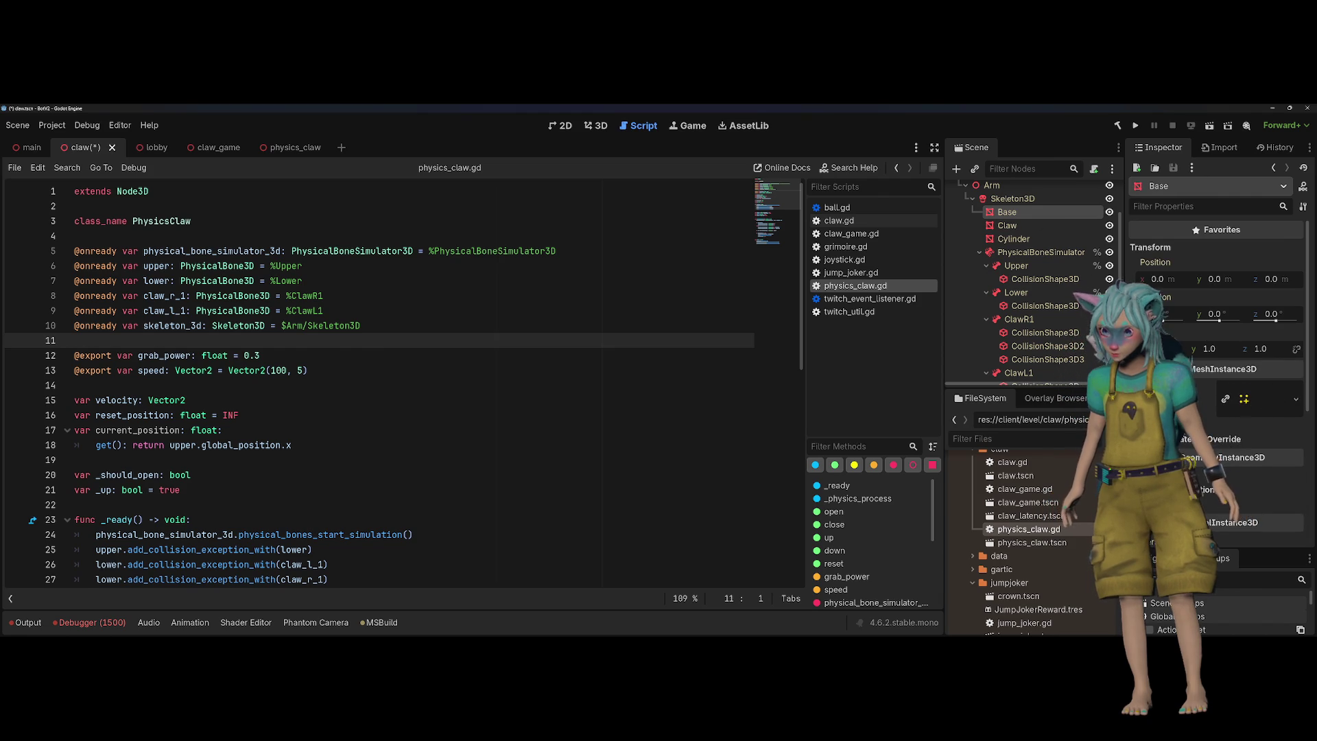
scroll(1238, 428, "down", 1)
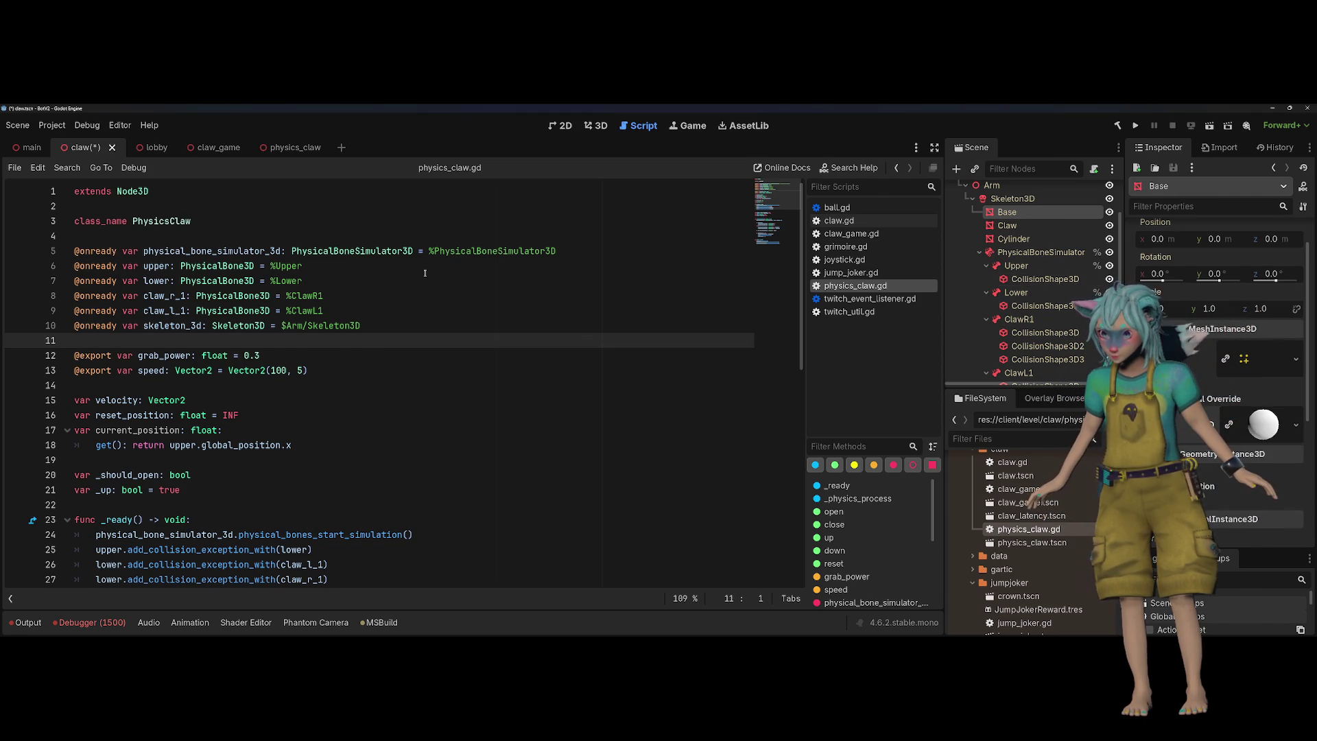
key("ctrl+s")
left_click(596, 126)
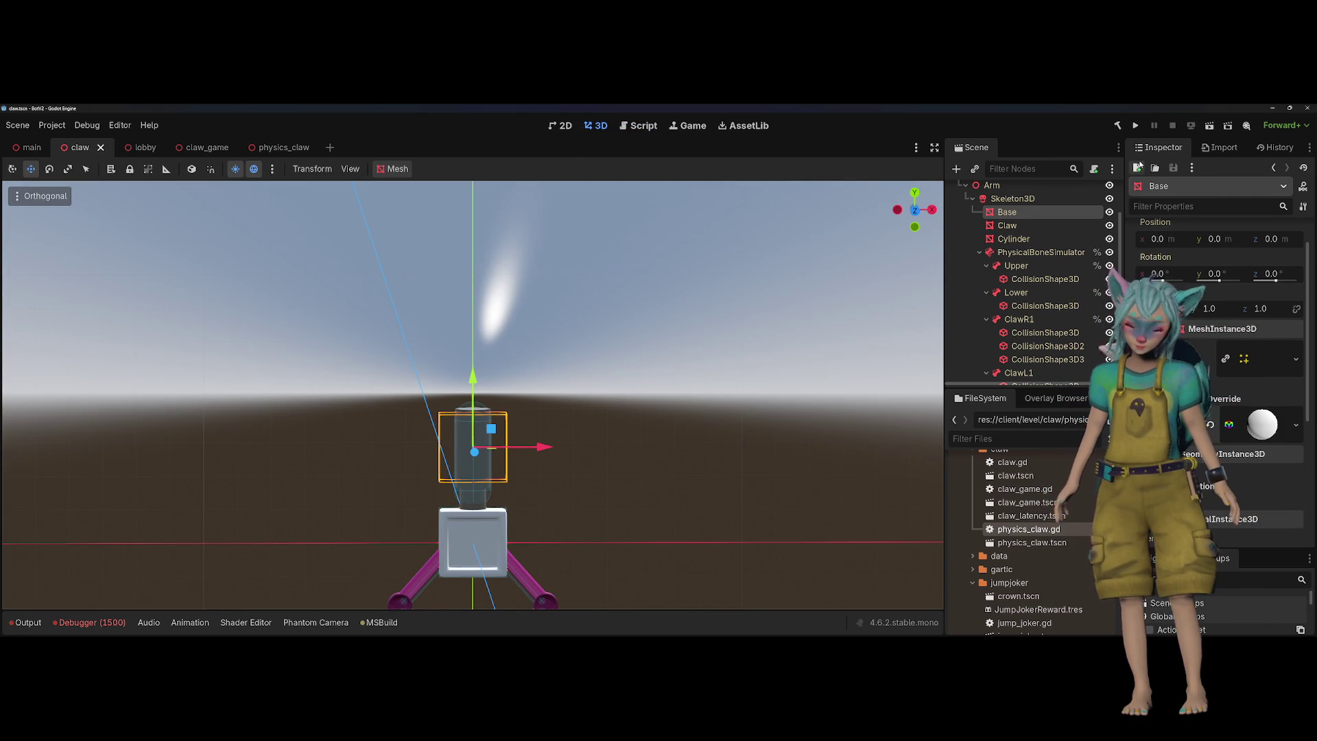
Run the project with F5, swing the claw left with the joystick and open its arms
key("F5")
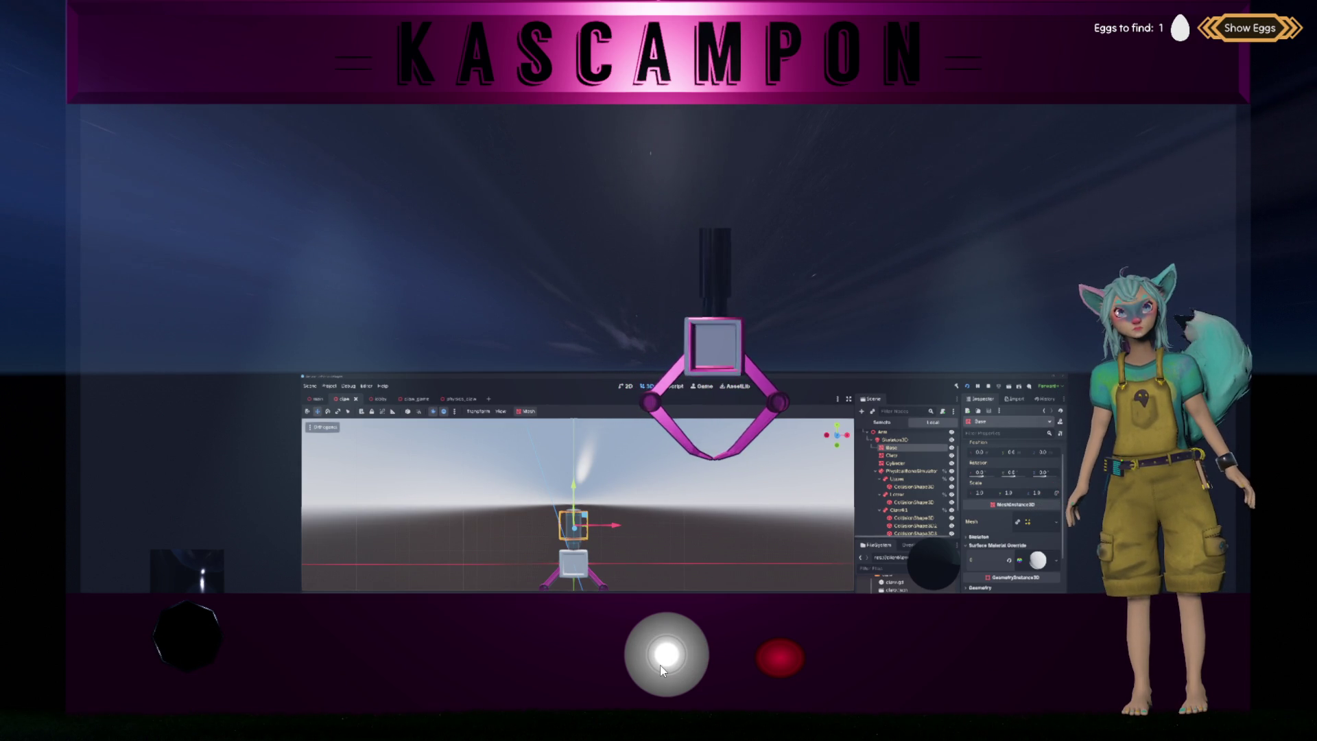
left_click_drag(660, 661, 472, 652)
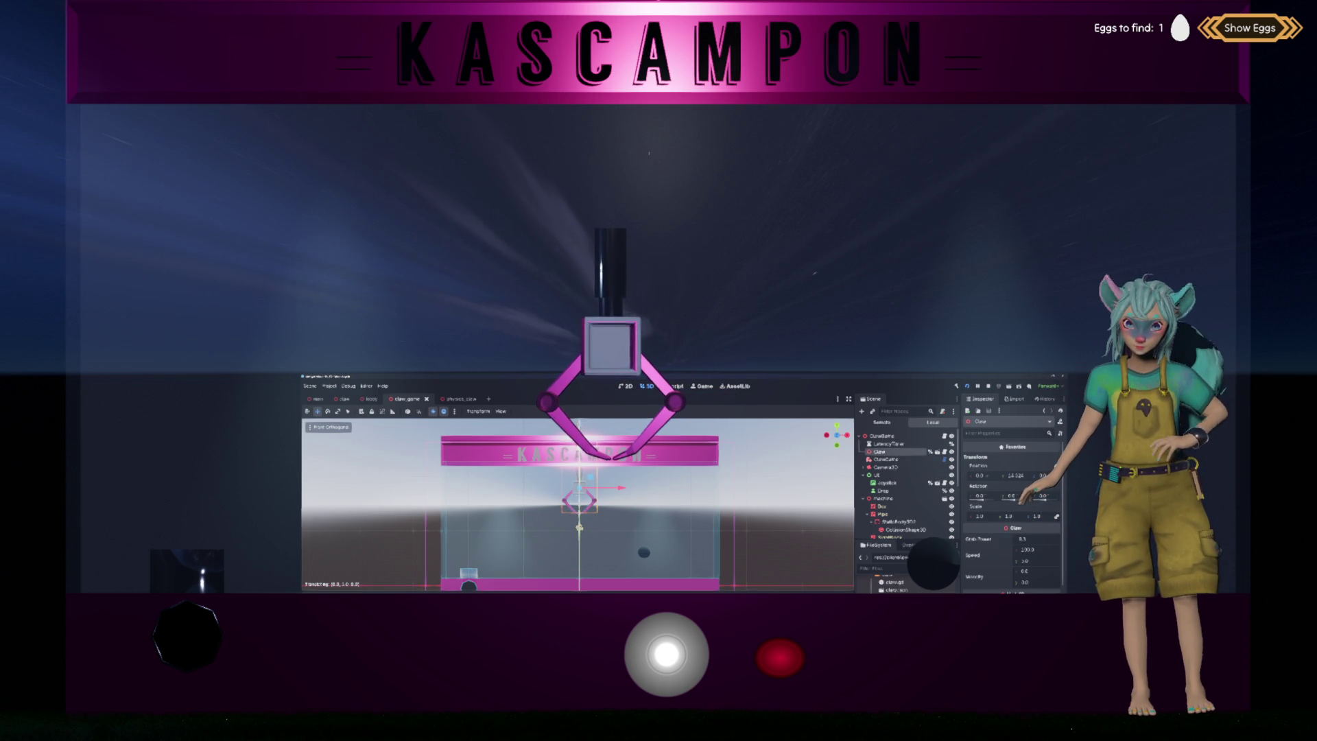
left_click(794, 655)
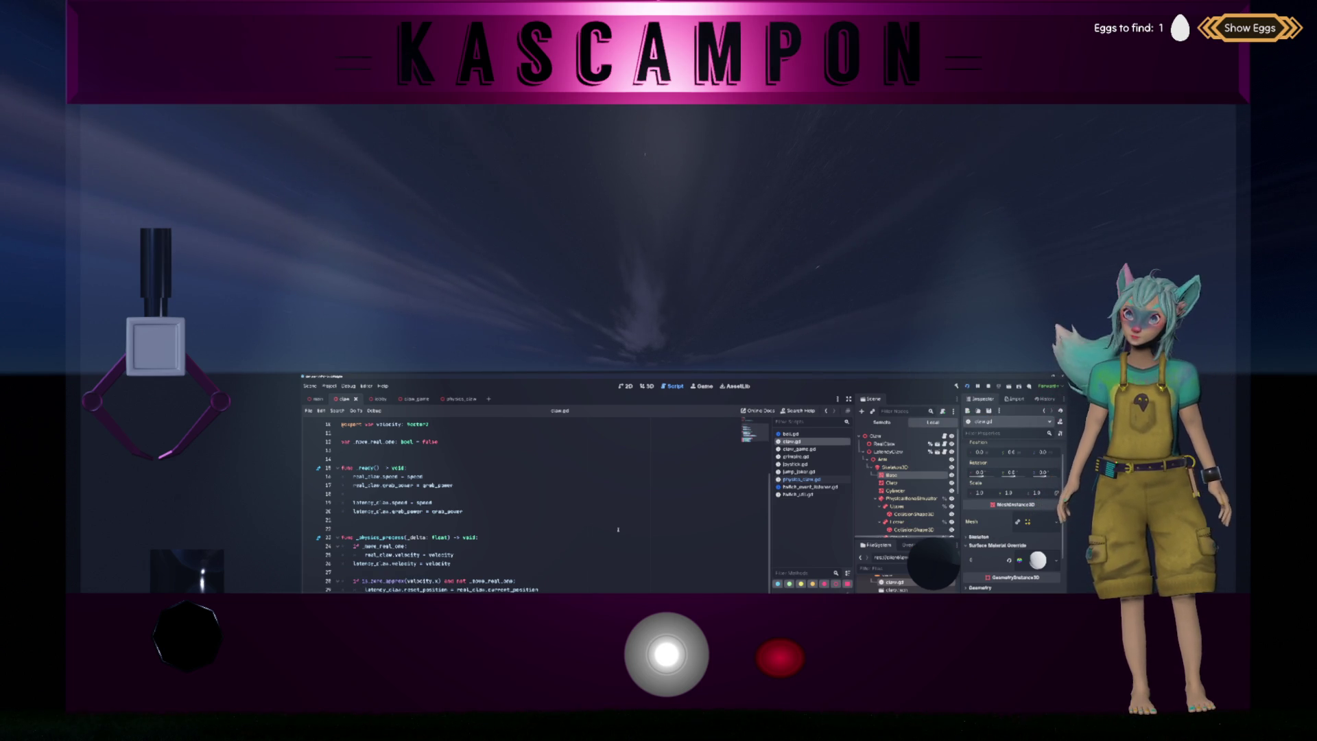
Place the caret on line 26 of claw.gd, just after velocity
left_click(570, 561)
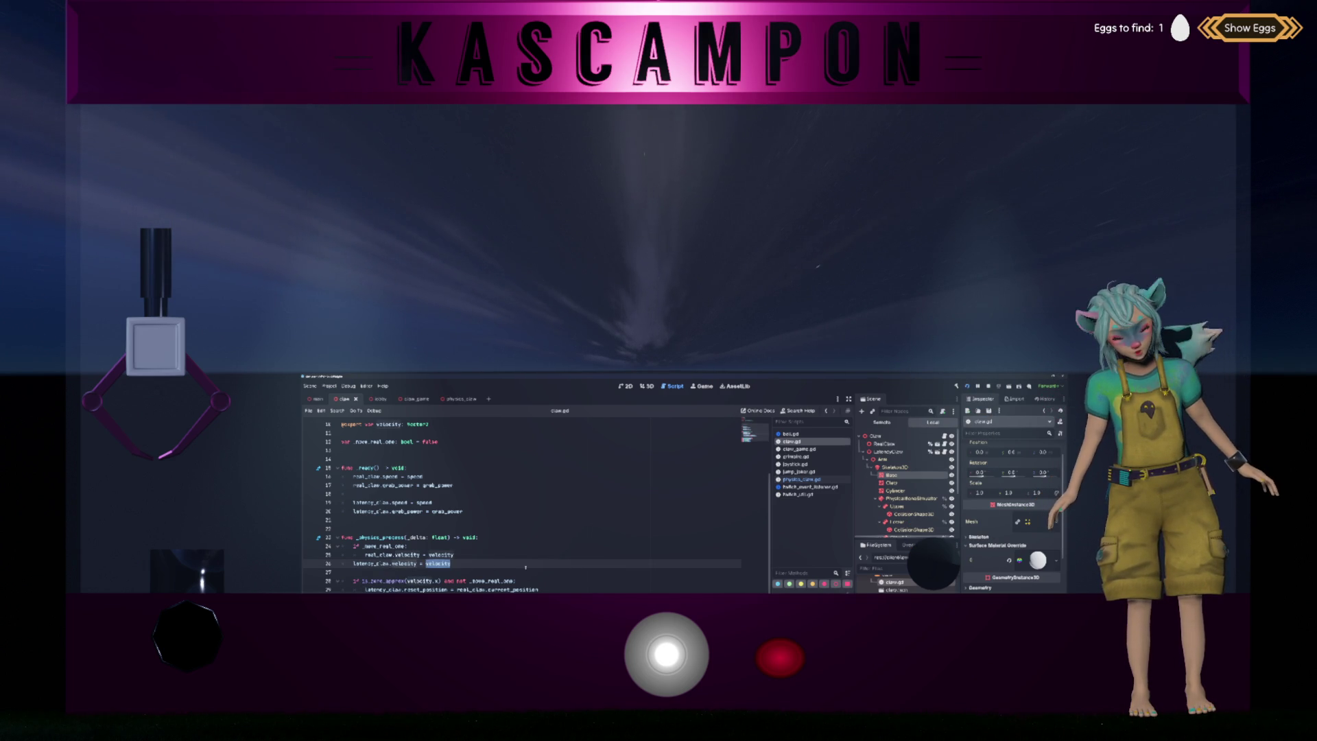
Edit lines 25 and 29 of claw.gd, save it, then steer the running claw right
key("Down")
key("Down")
key("Down")
key("Down")
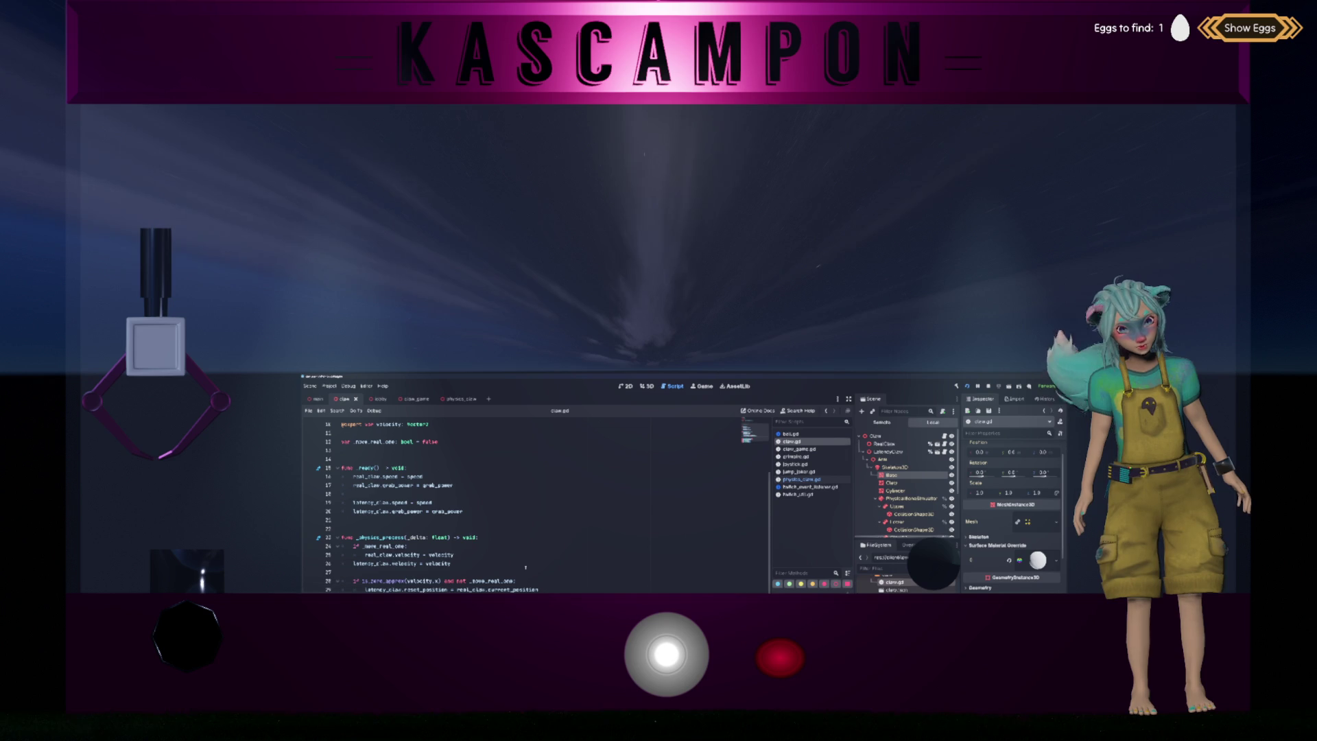
left_click(386, 554)
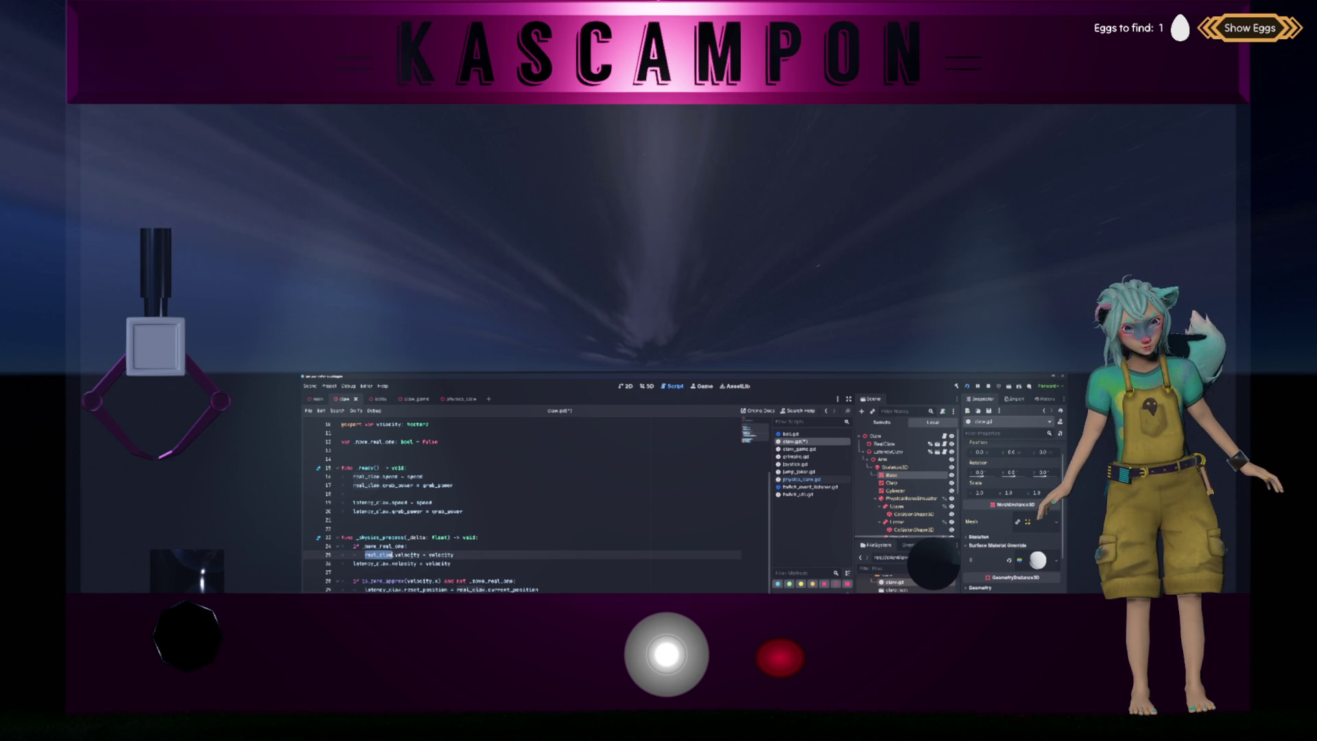
left_click(419, 588)
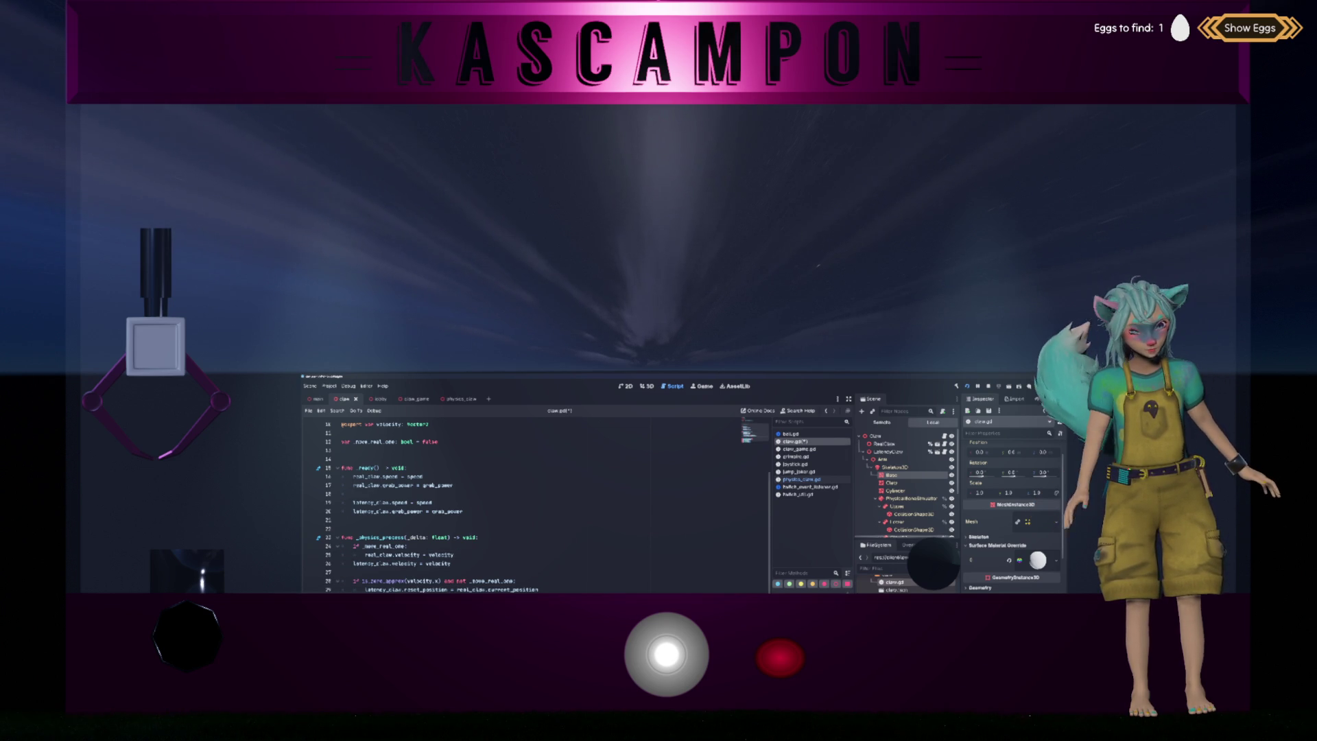
type("V")
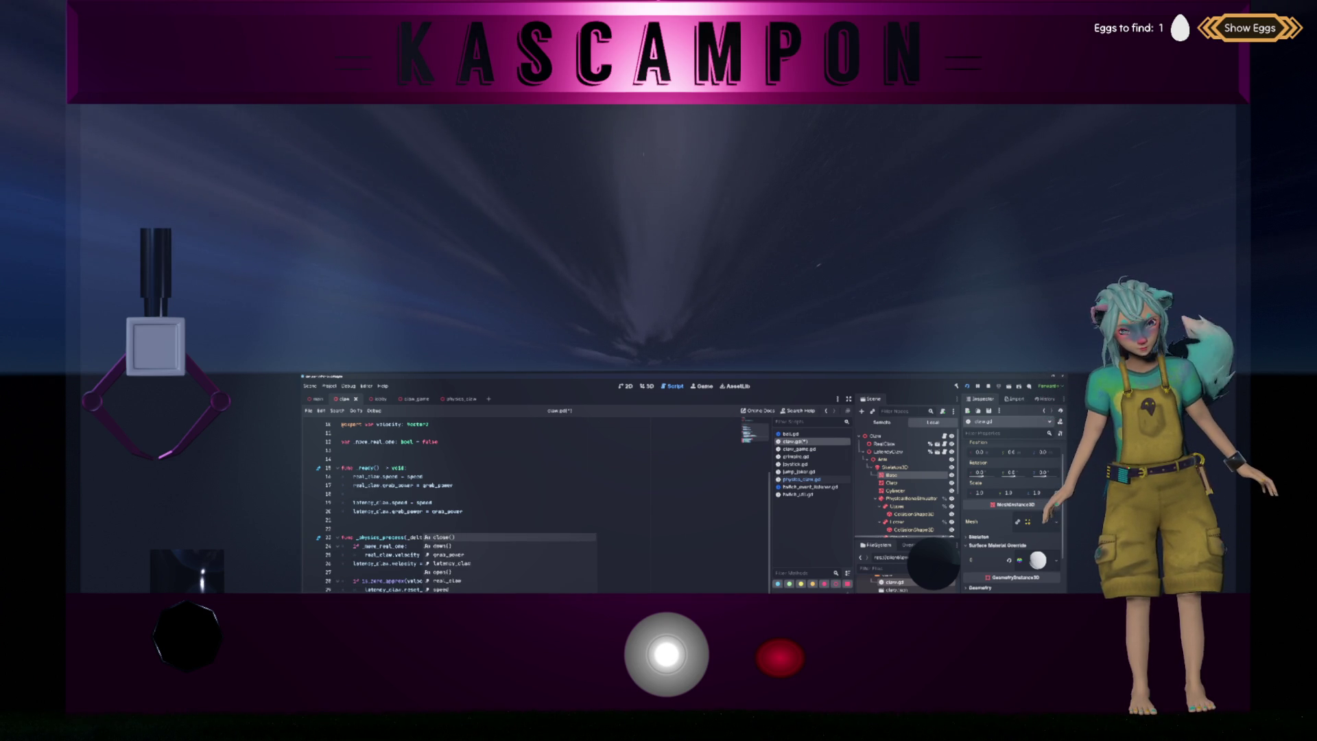
type("X")
type("loat) -> void:")
key("ctrl+s")
left_click_drag(678, 661, 1056, 643)
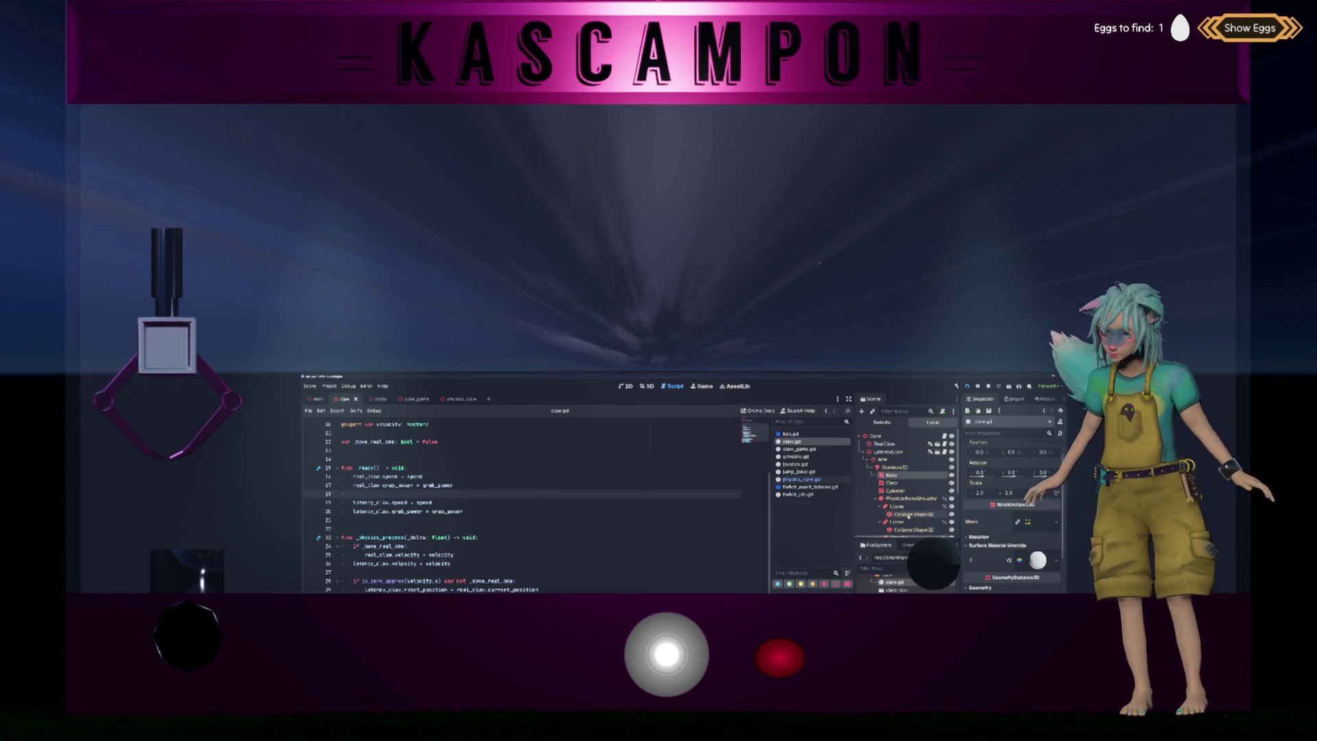
Inspect the RealClaw and LatencyClaw nodes, then rebuild and run the game with F5
left_click(884, 444)
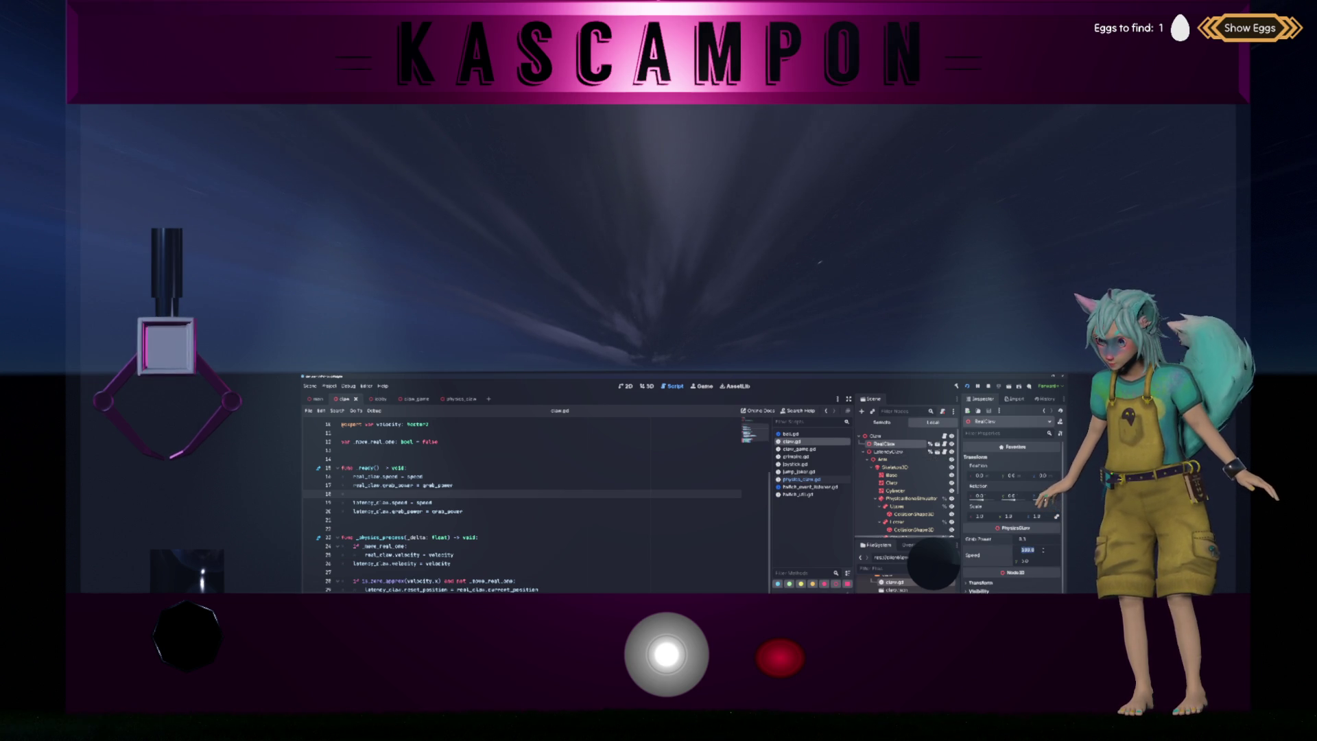
left_click(918, 456)
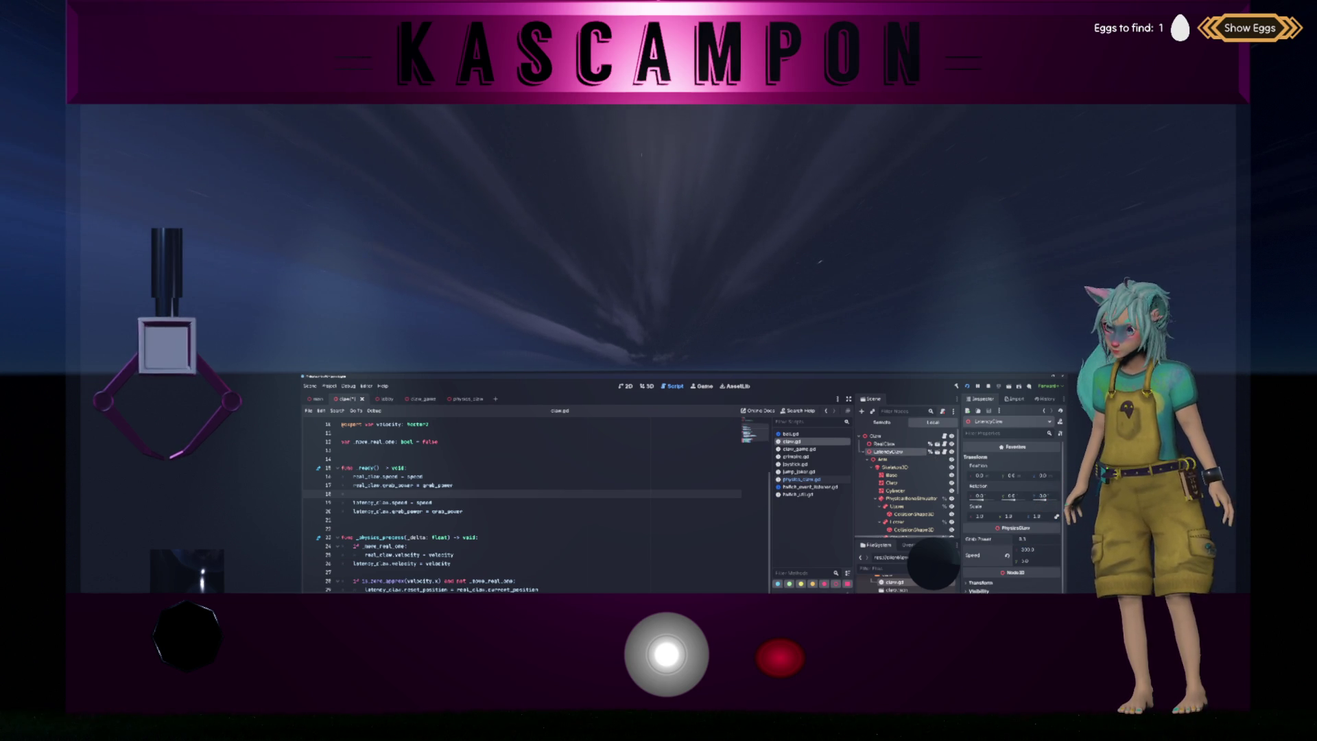
key("Right")
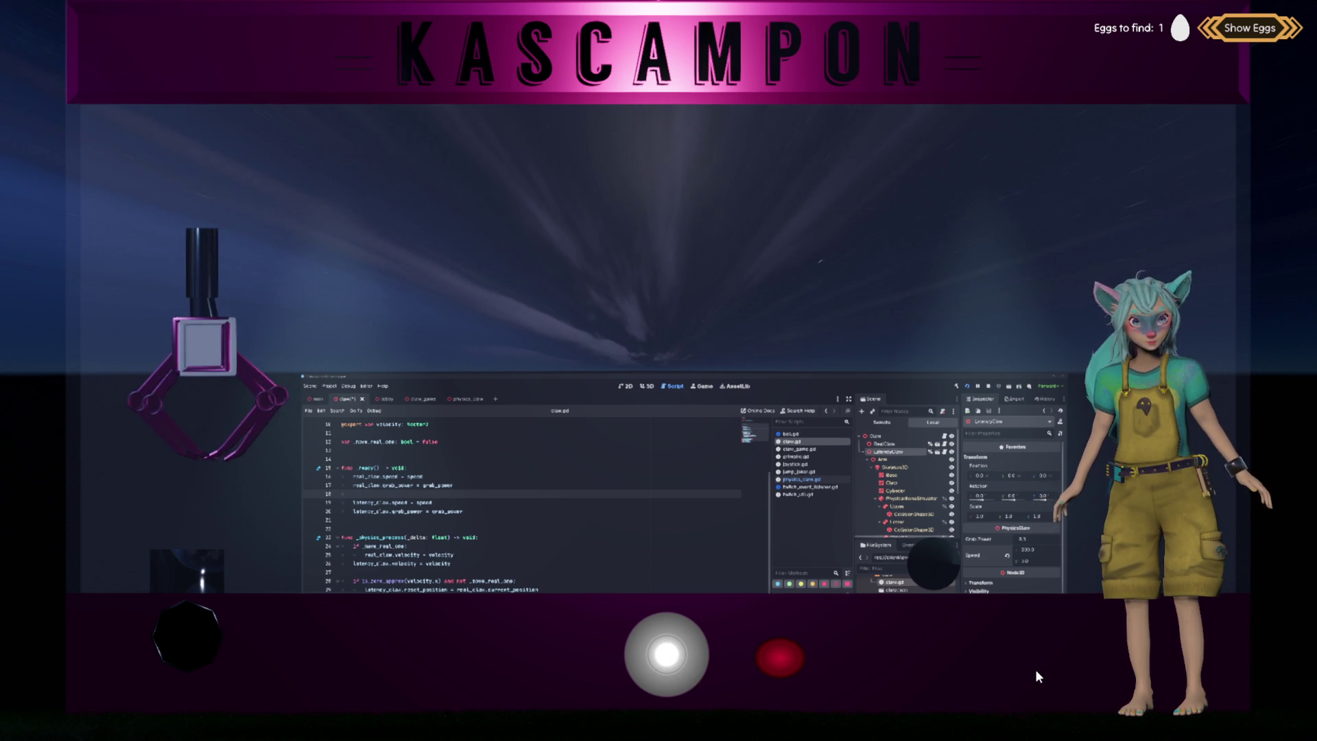
key("F5")
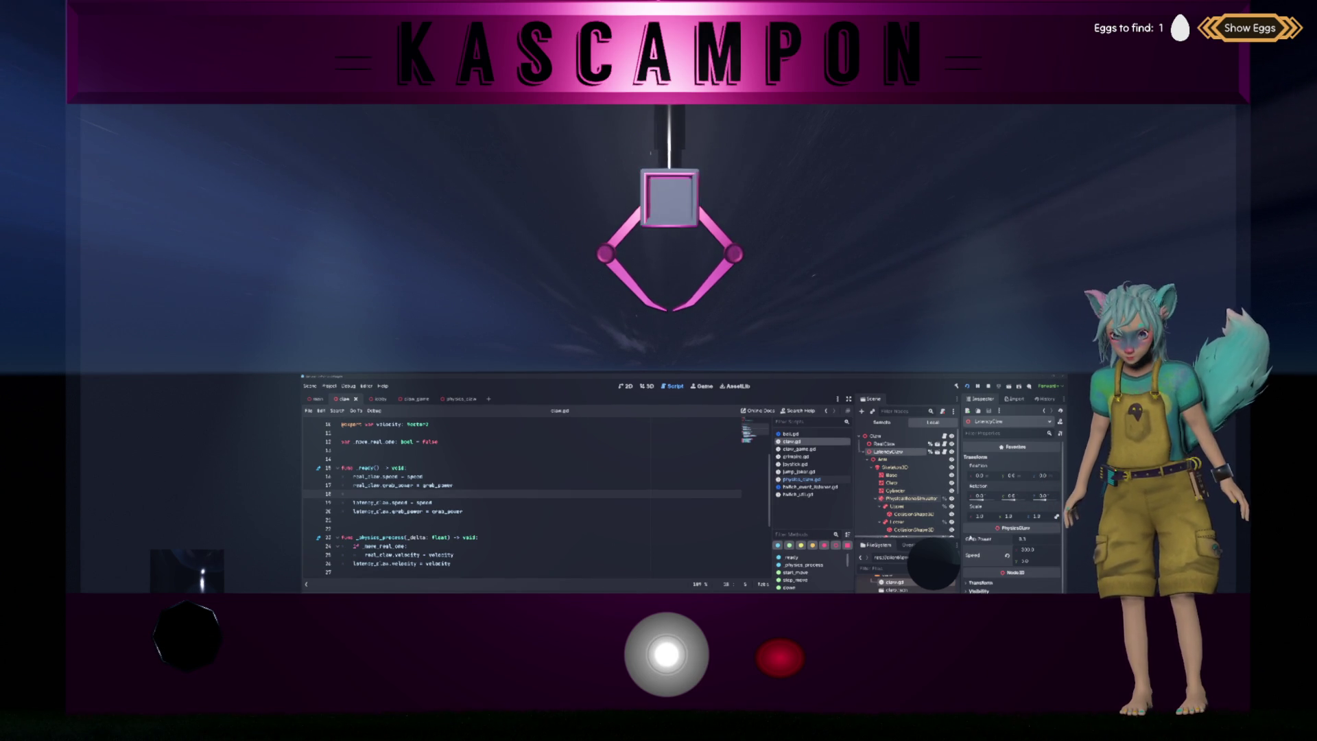
Edit the Speed values of RealClaw and LatencyClaw in the Inspector and save
left_click(905, 445)
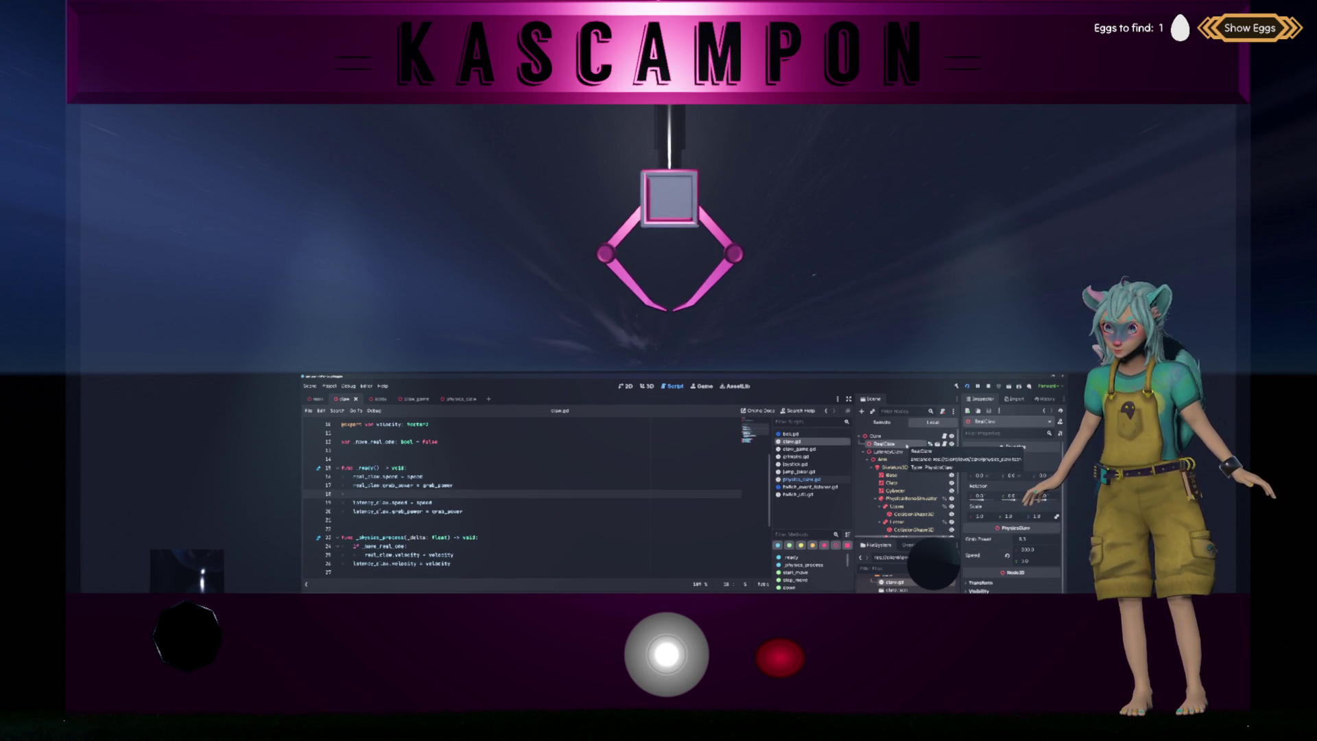
left_click(1027, 549)
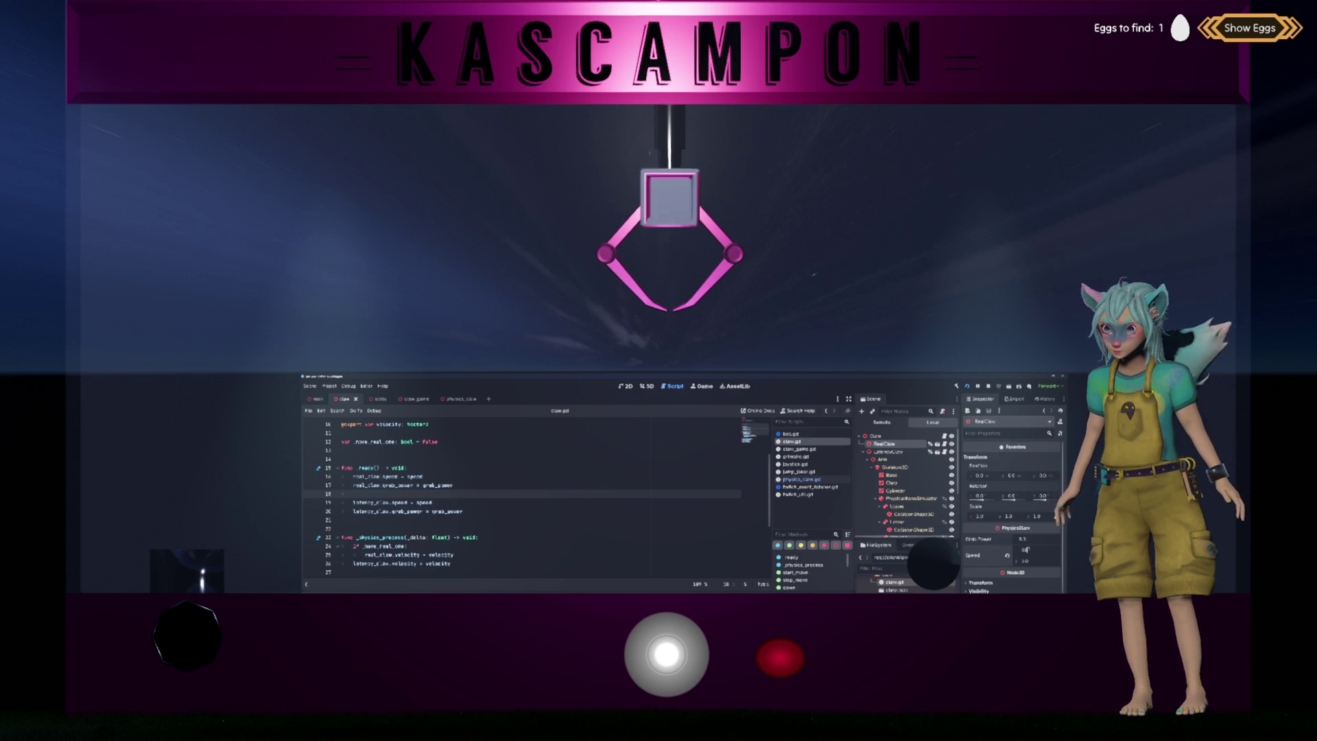
left_click(888, 451)
left_click(1026, 549)
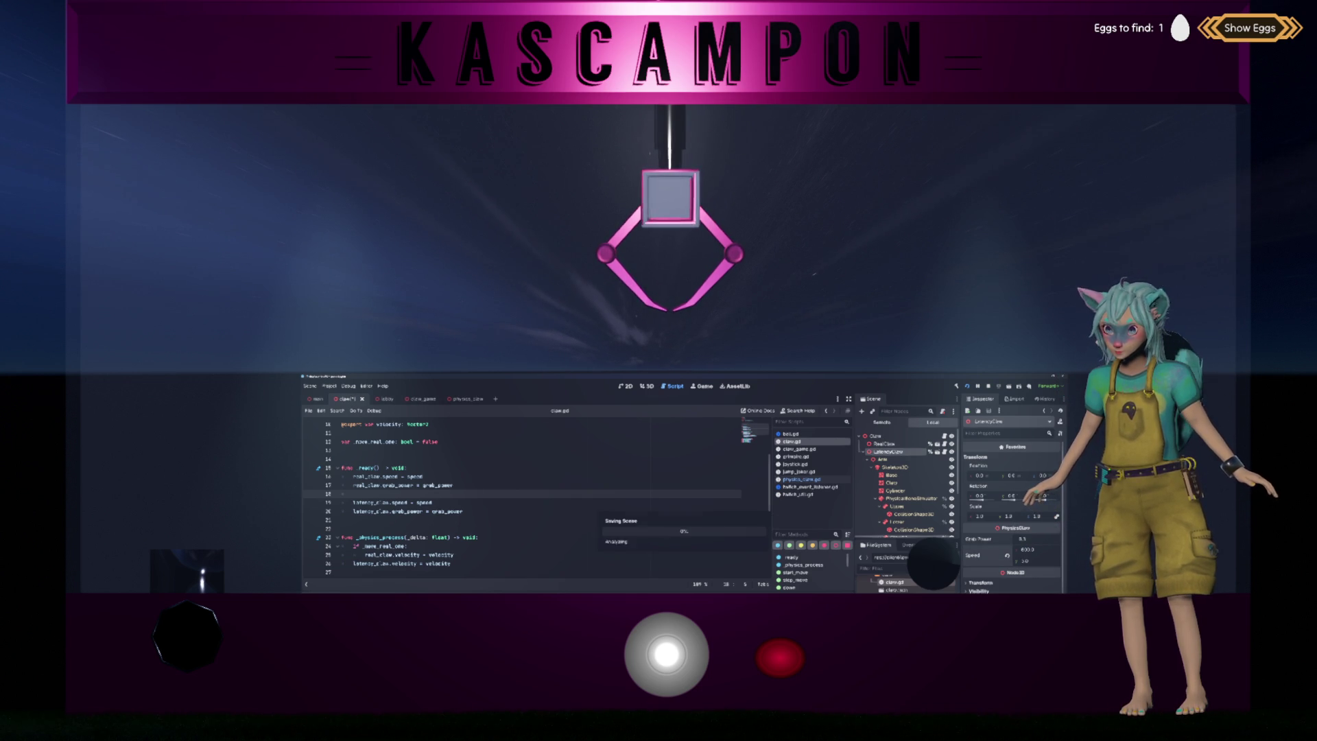
key("ctrl+s")
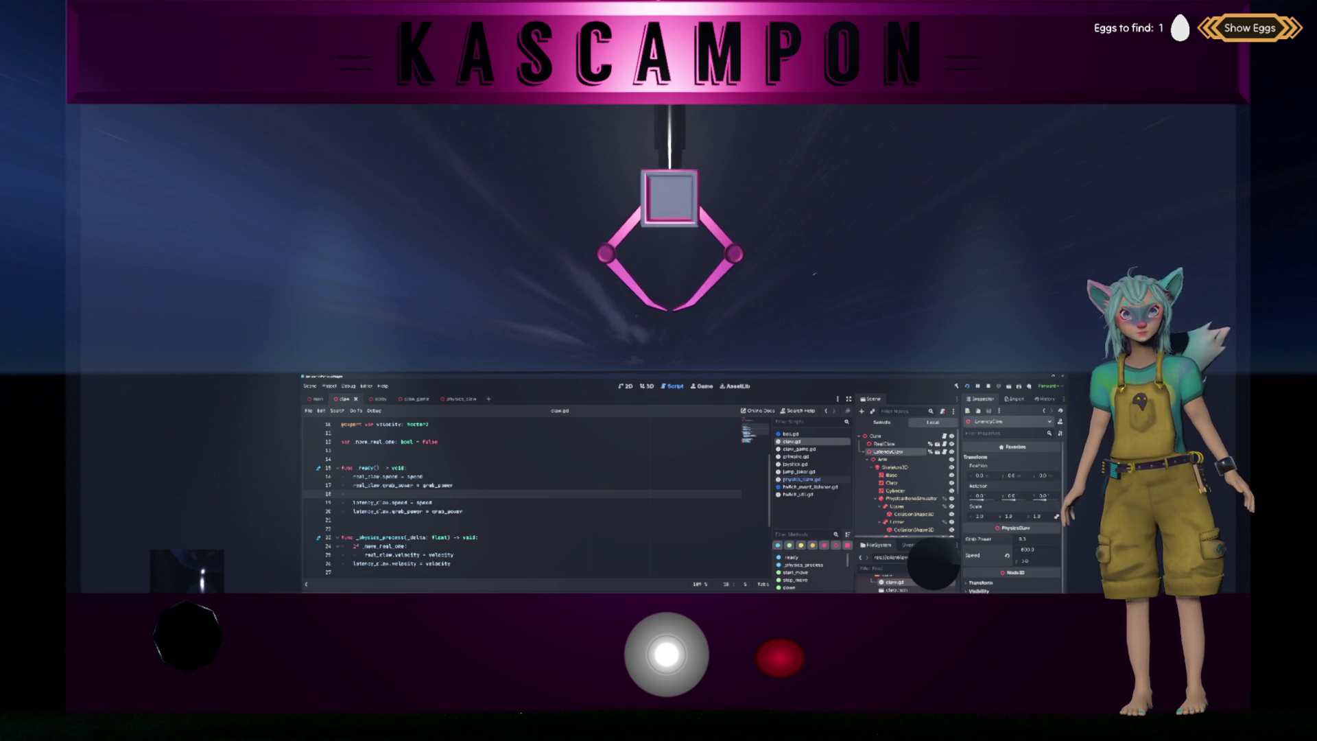
key("Right")
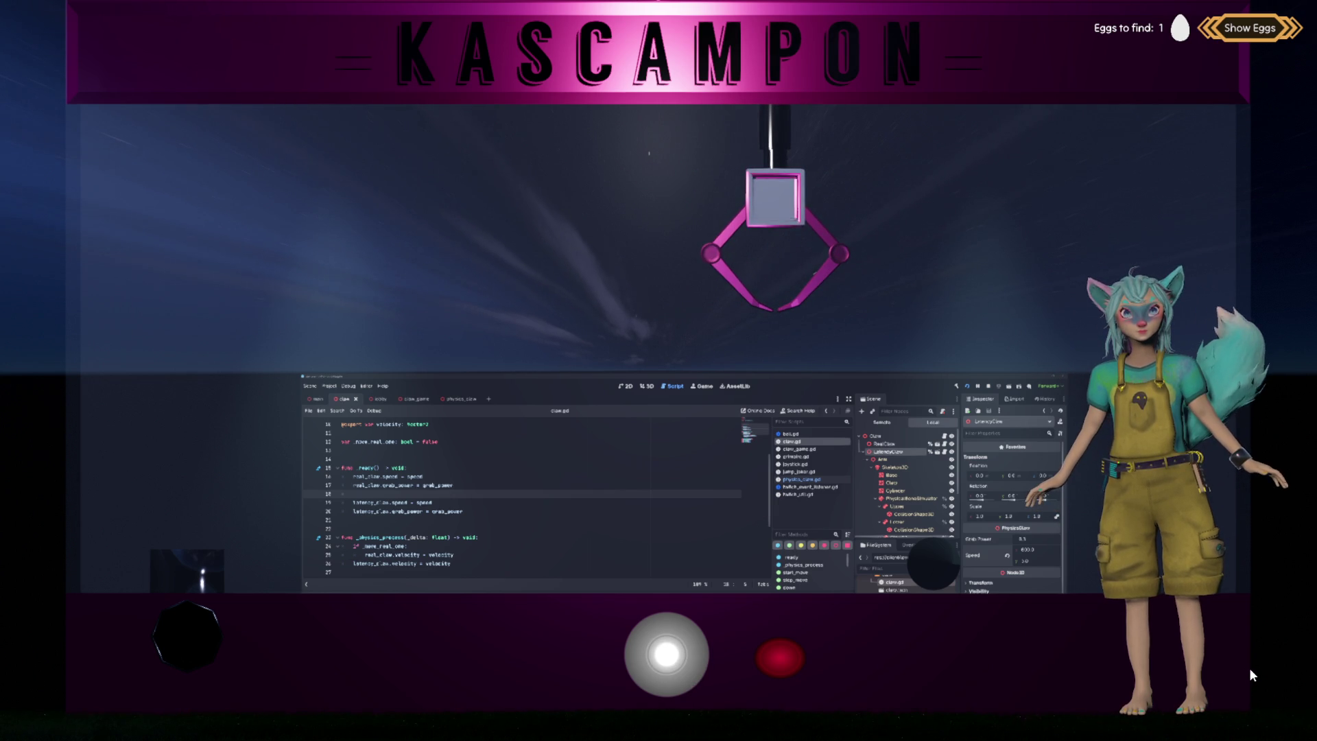
Steer the running claw right, left, right and left to watch the latency claw trail the real one
left_click_drag(689, 658, 1046, 680)
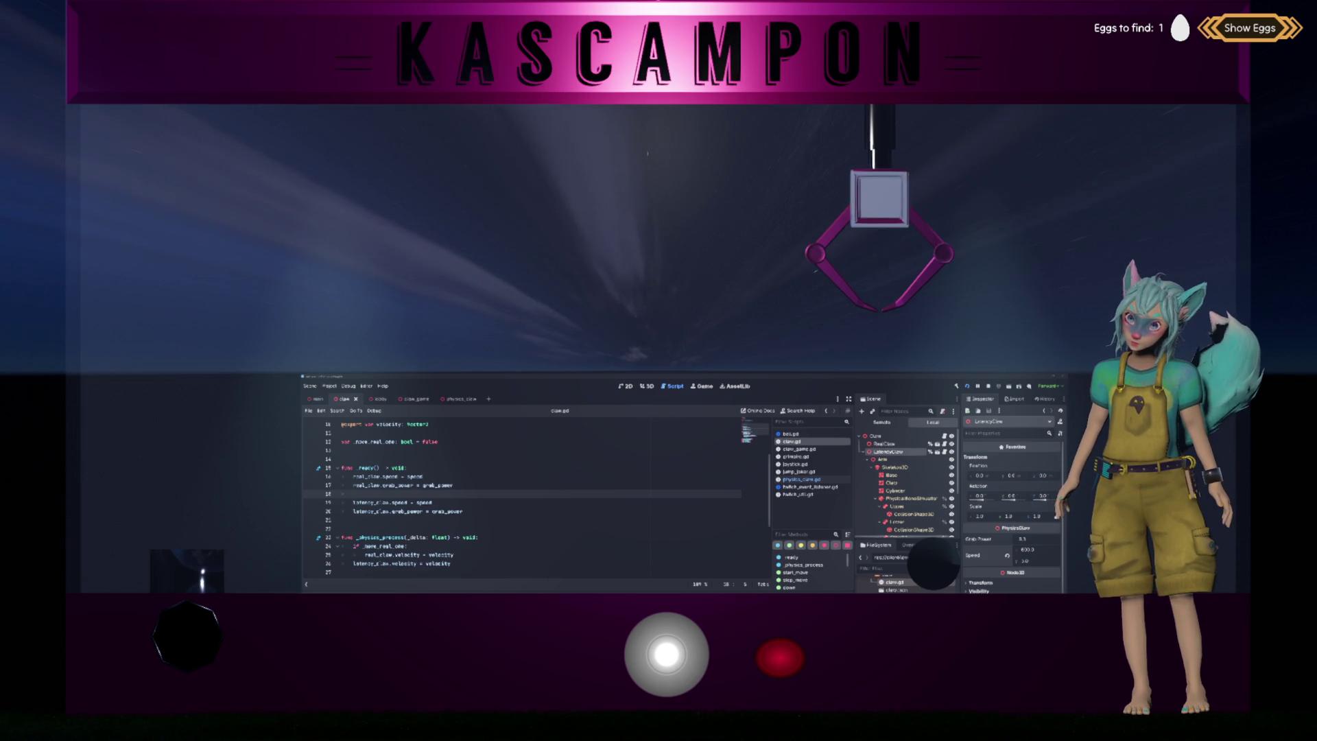
key("Left")
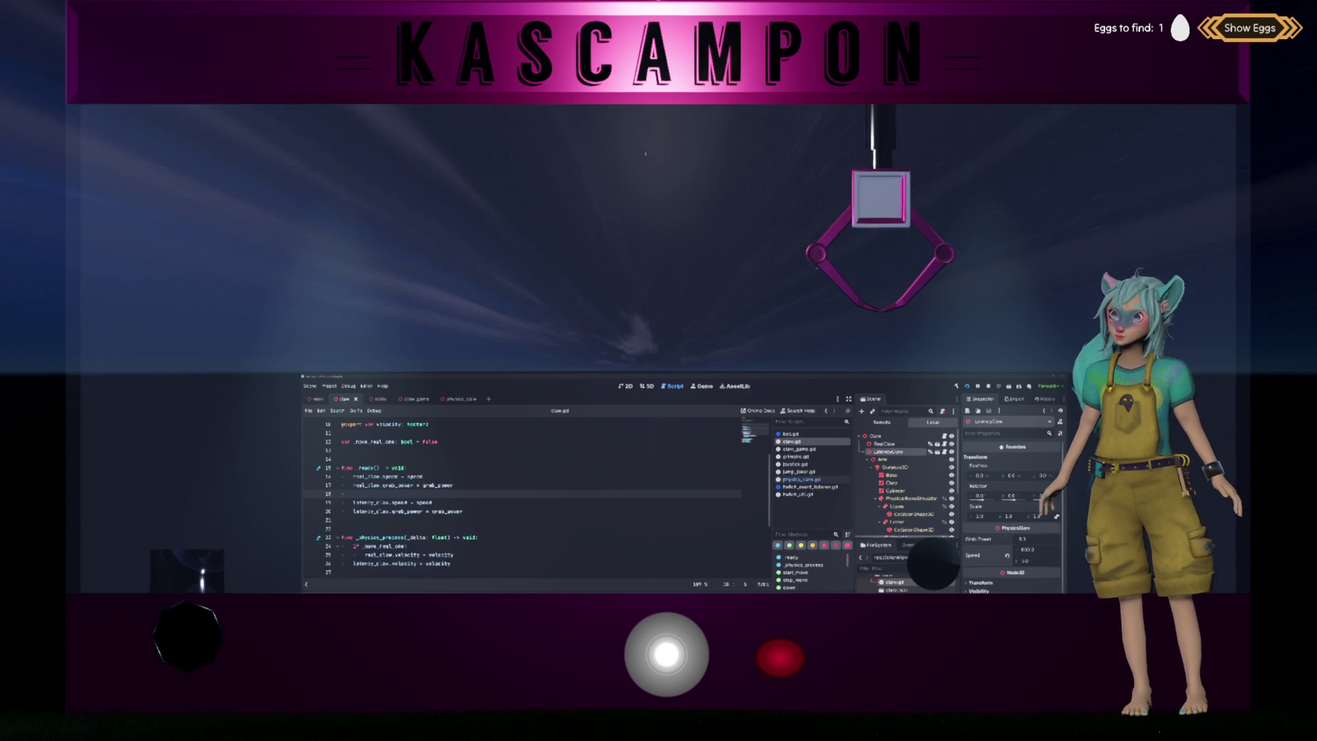
key("Right")
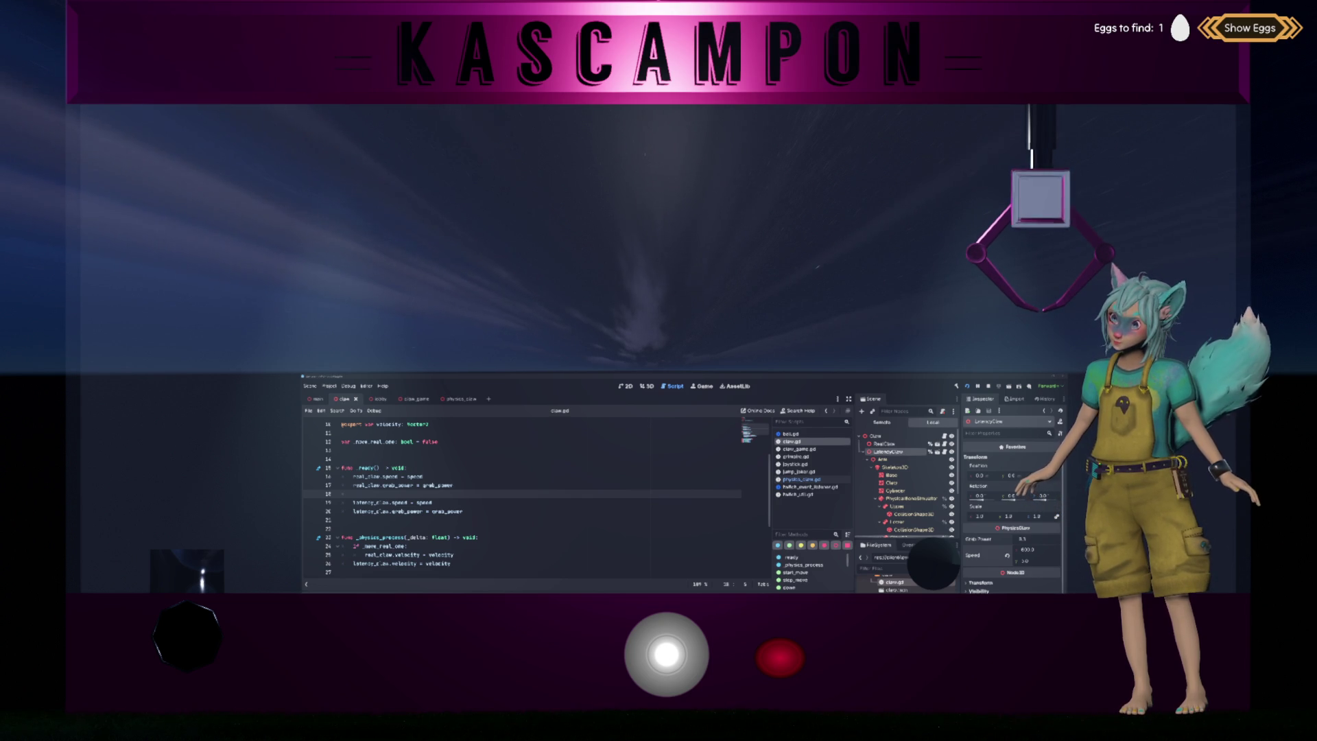
key("Left")
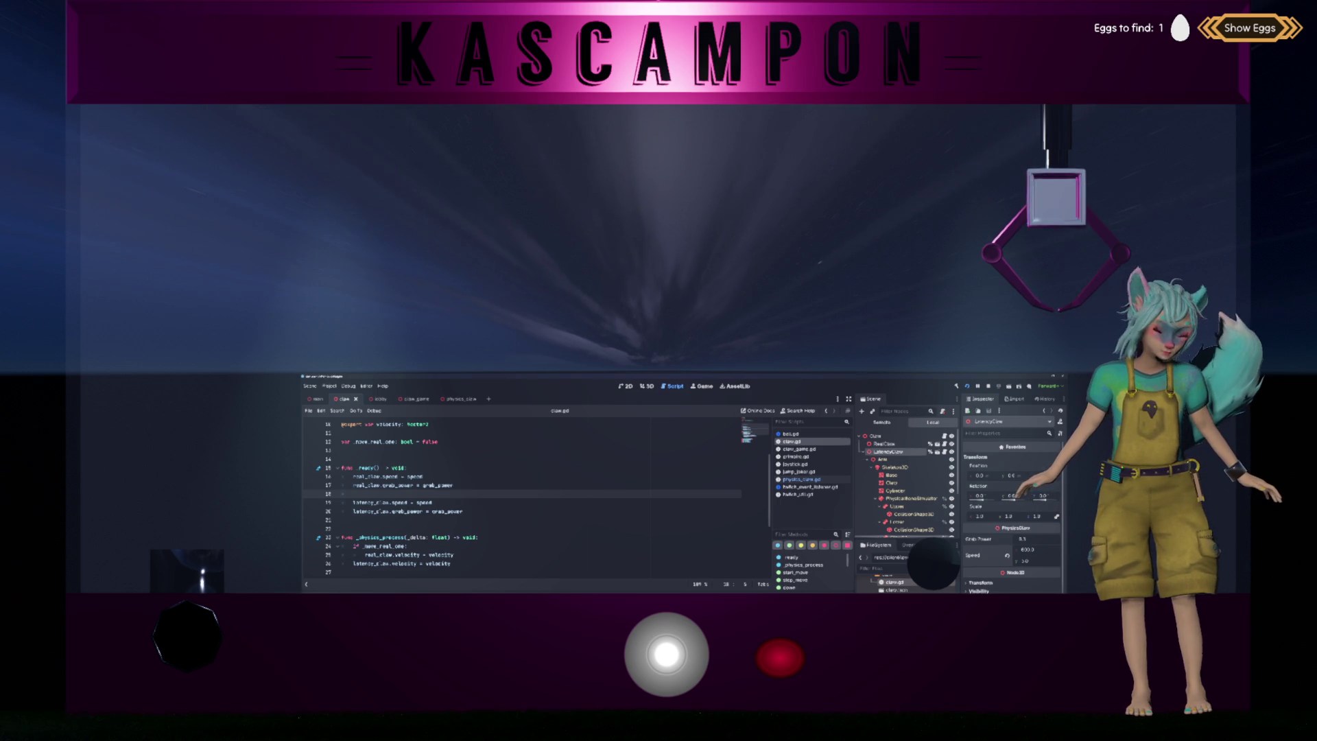
scroll(598, 480, "down", 4)
Open physics_claw.gd from the PhysicsClaw scene and scroll through its _physics_process and reset code
scroll(535, 501, "up", 3)
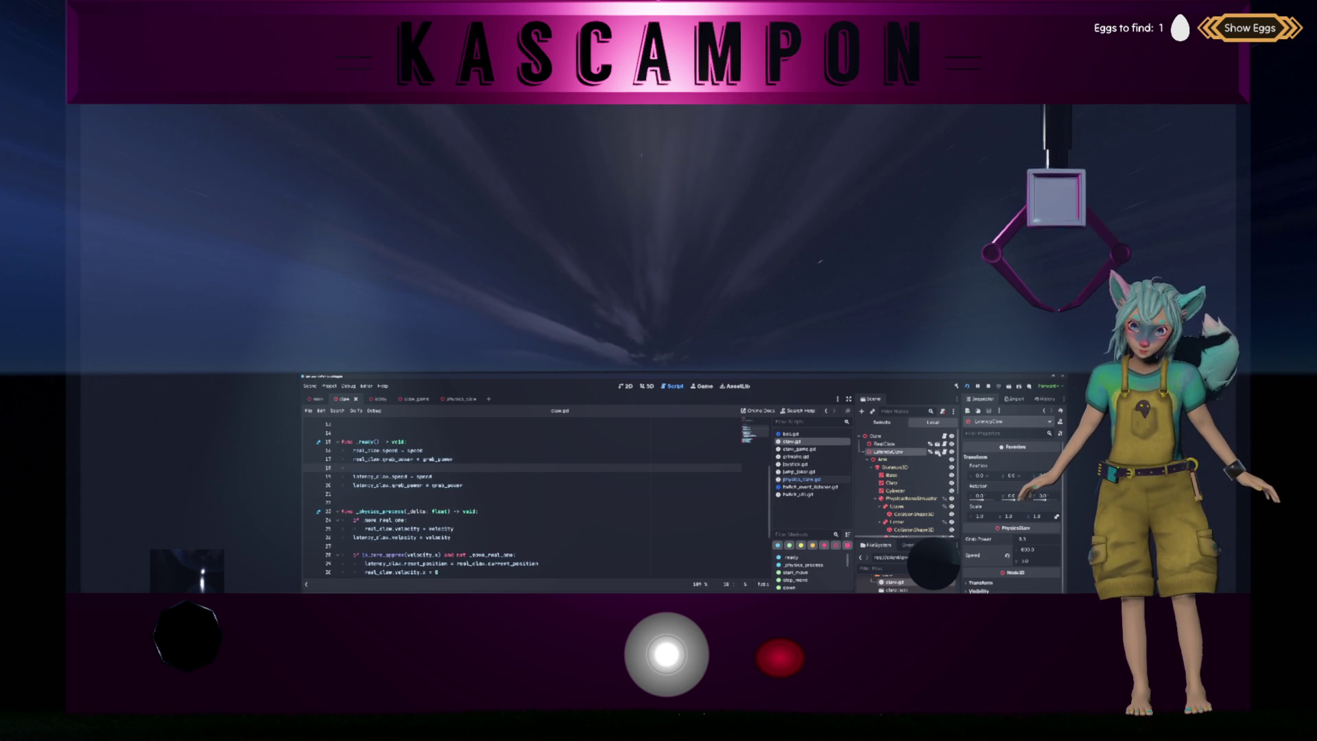
left_click(937, 452)
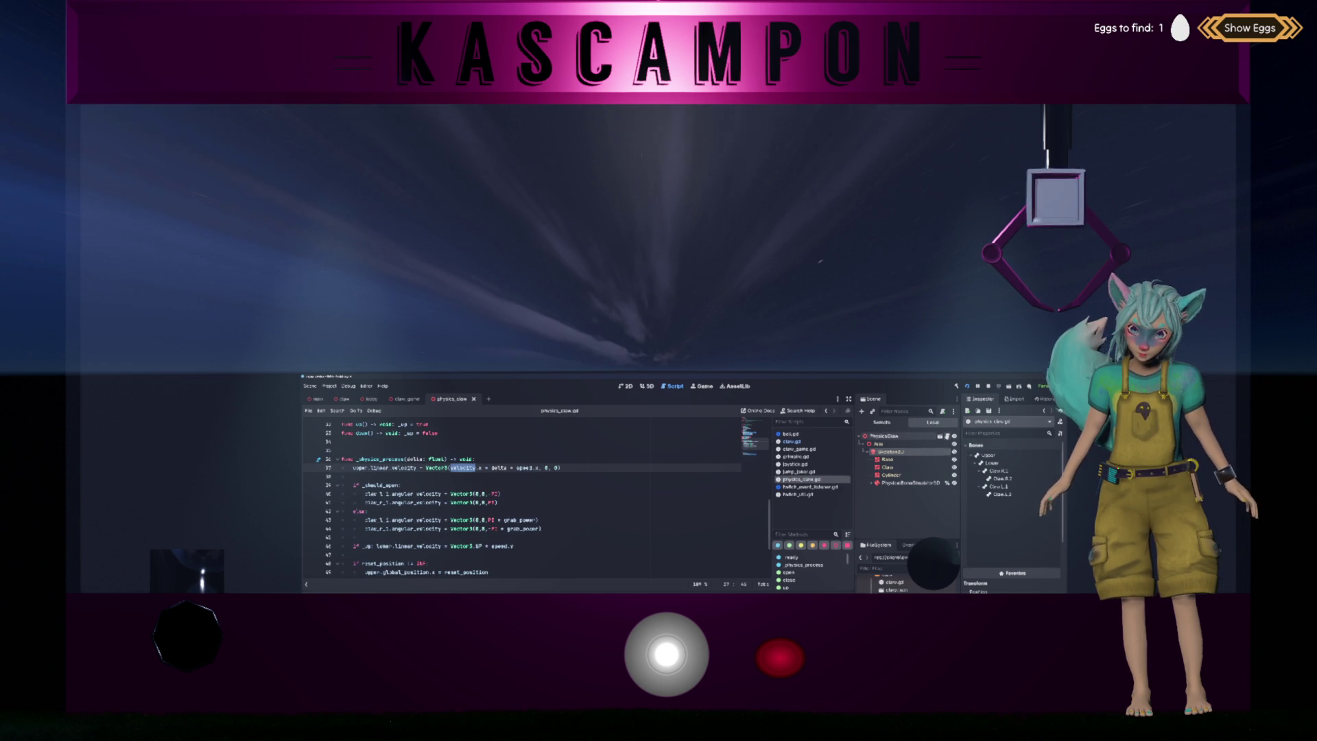
key("Left")
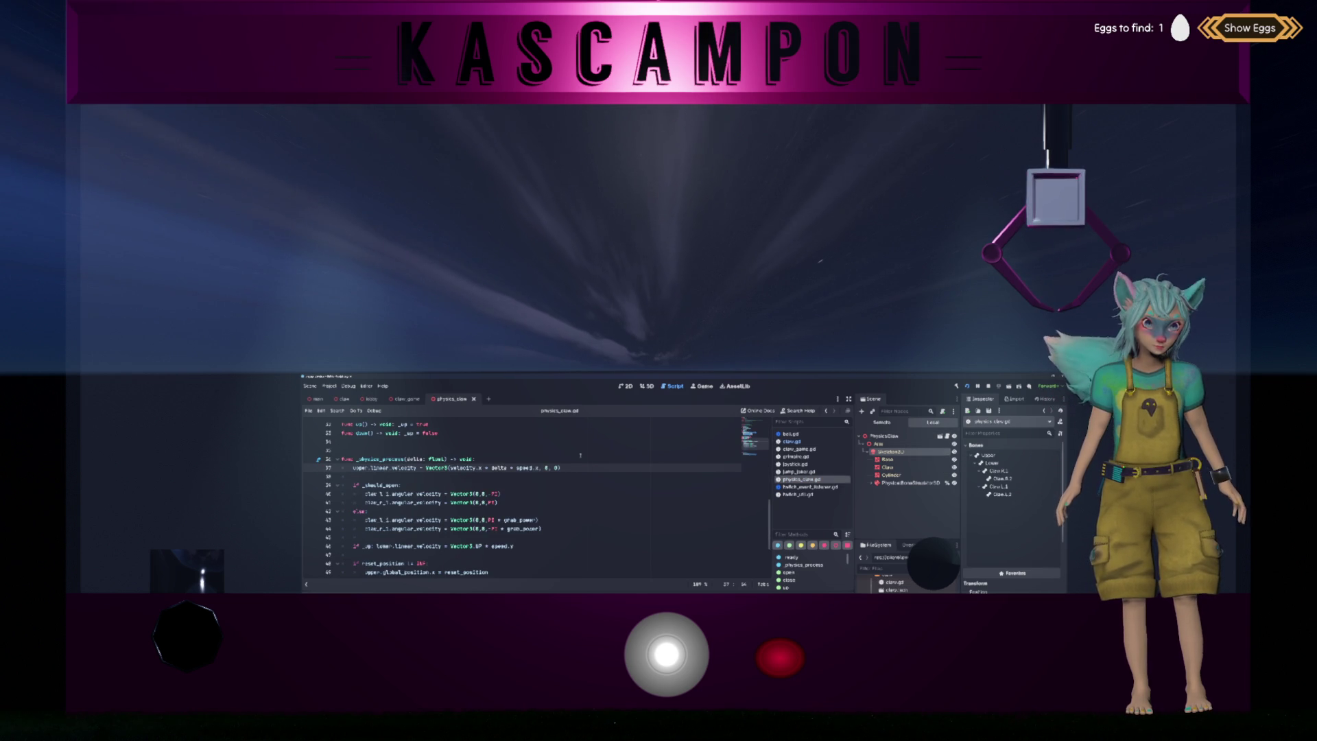
scroll(580, 454, "down", 2)
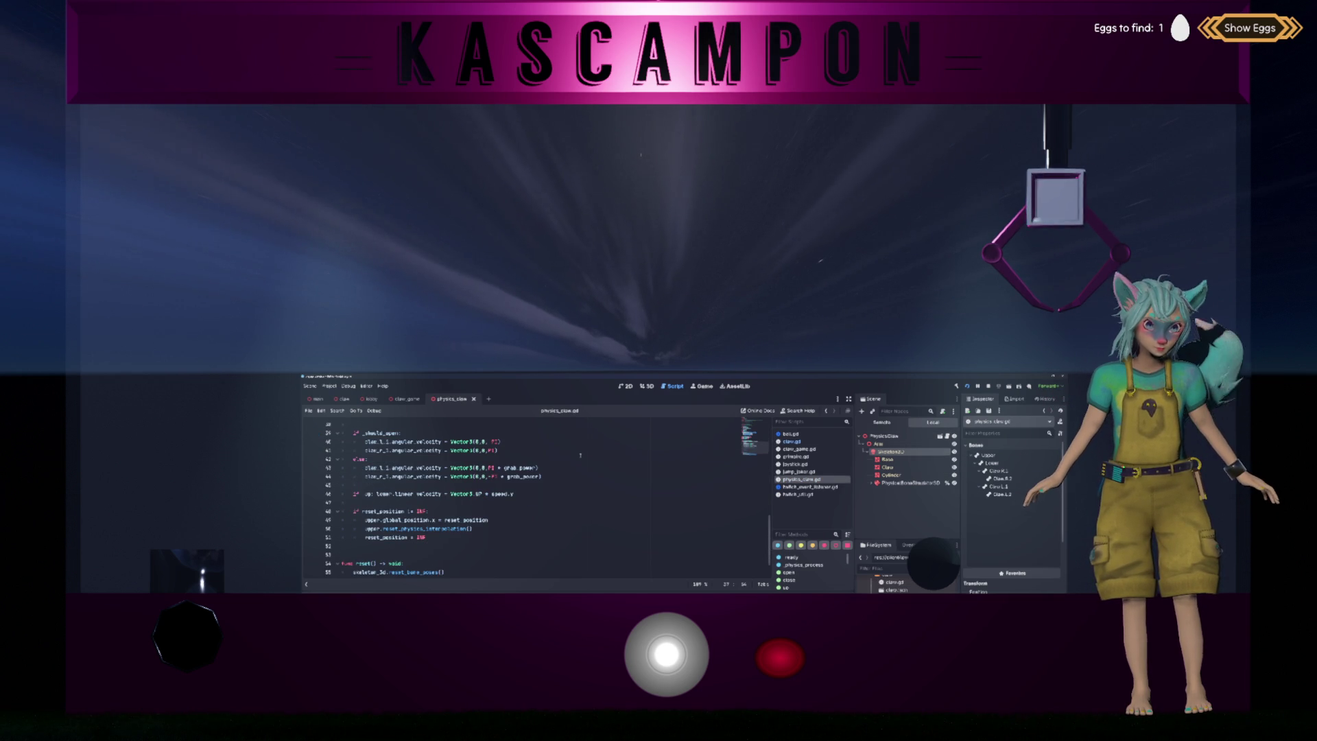
scroll(580, 455, "down", 1)
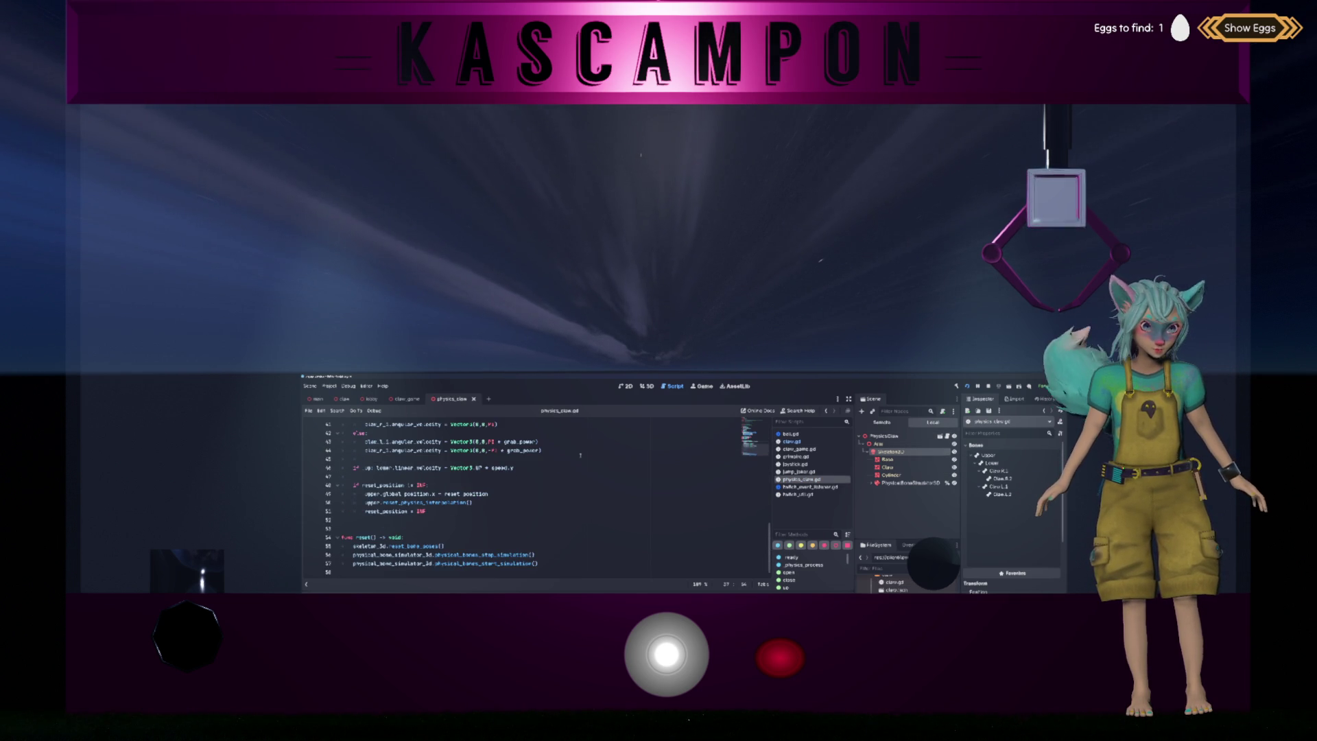
scroll(580, 455, "up", 5)
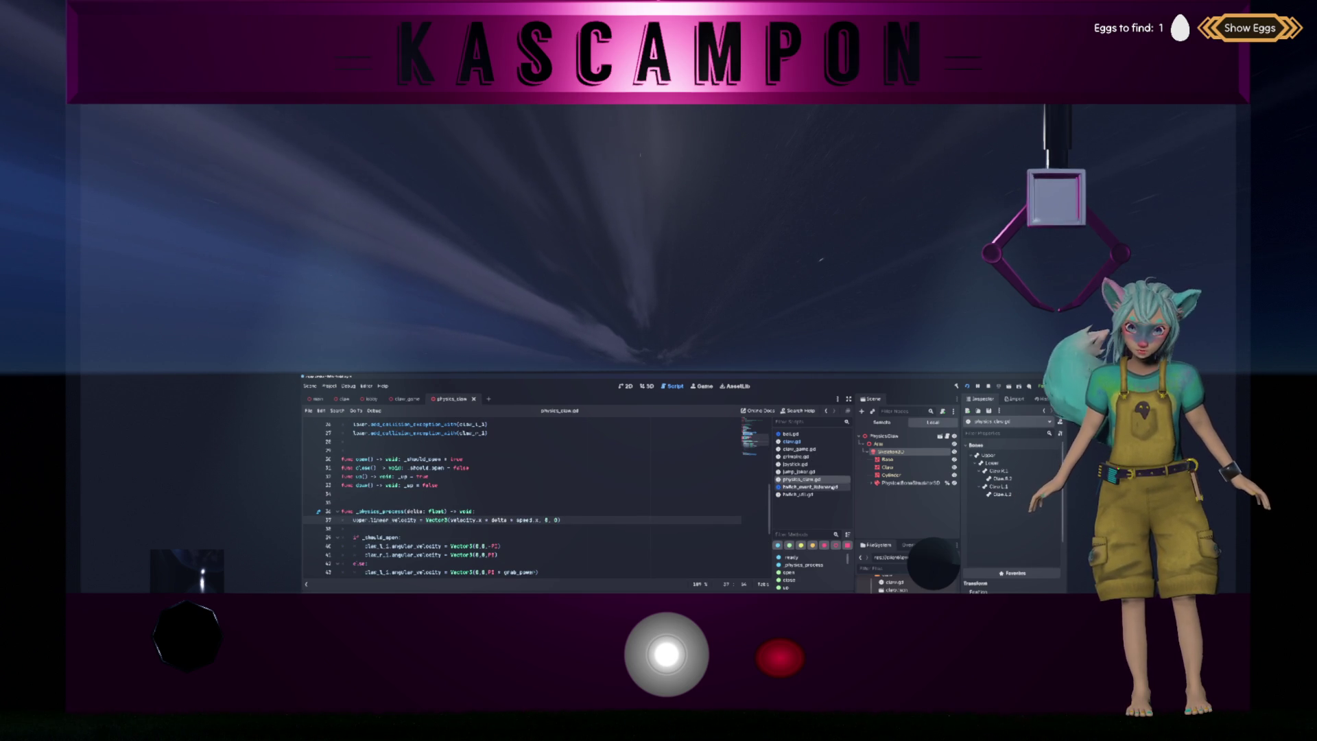
left_click(796, 464)
scroll(697, 484, "down", 7)
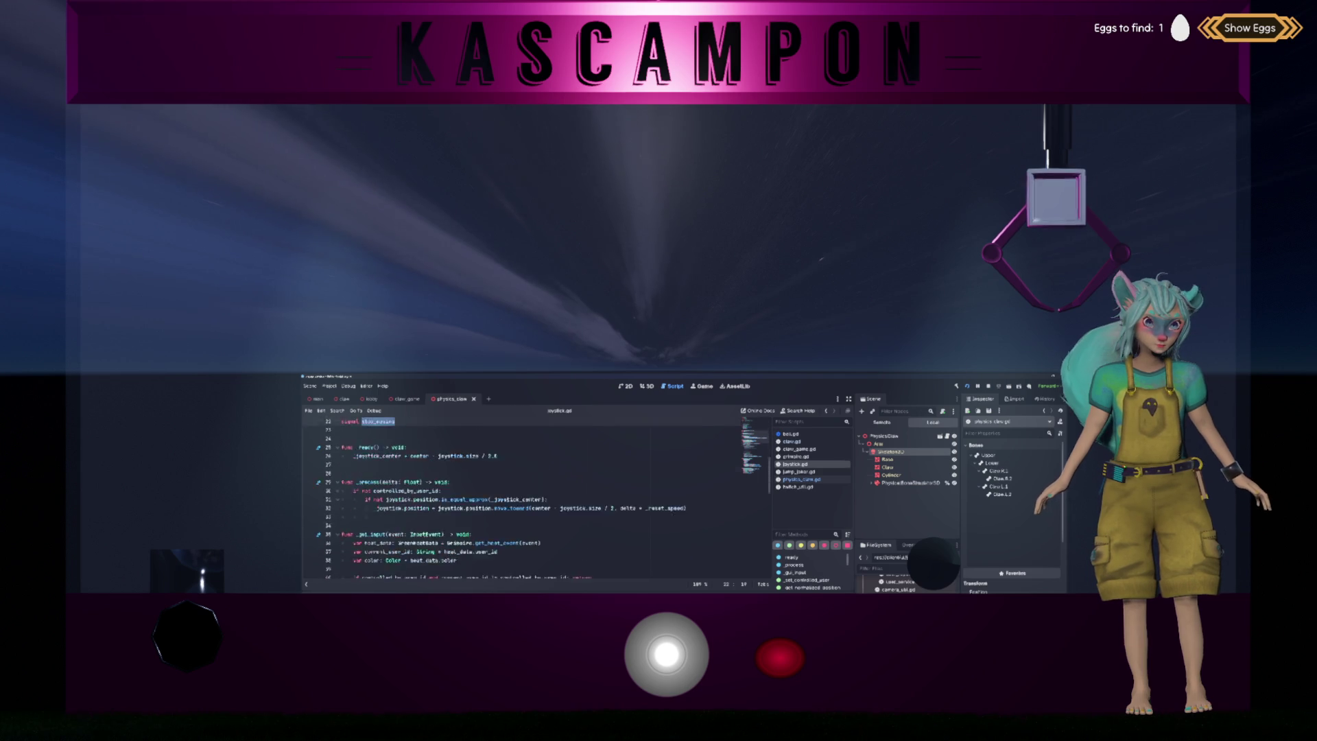
scroll(548, 498, "down", 1)
scroll(507, 504, "down", 2)
left_click(480, 476)
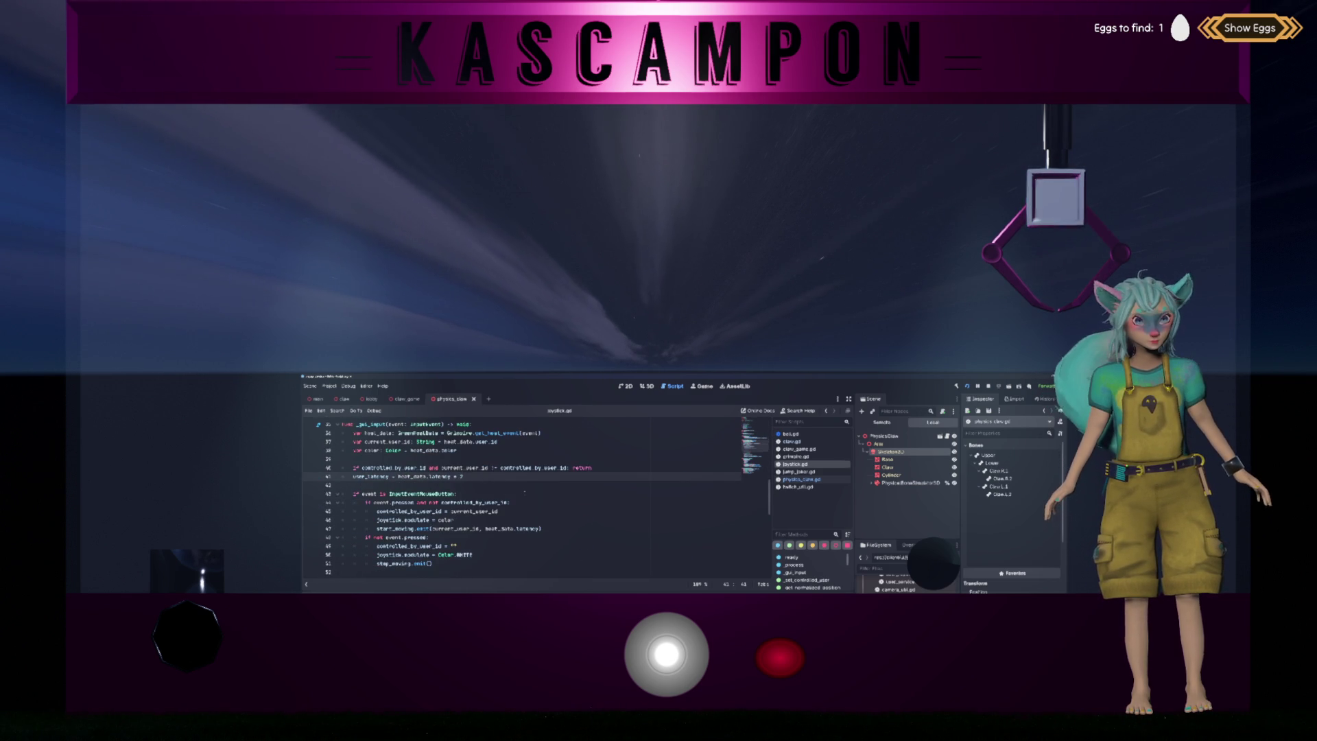
left_click(525, 492)
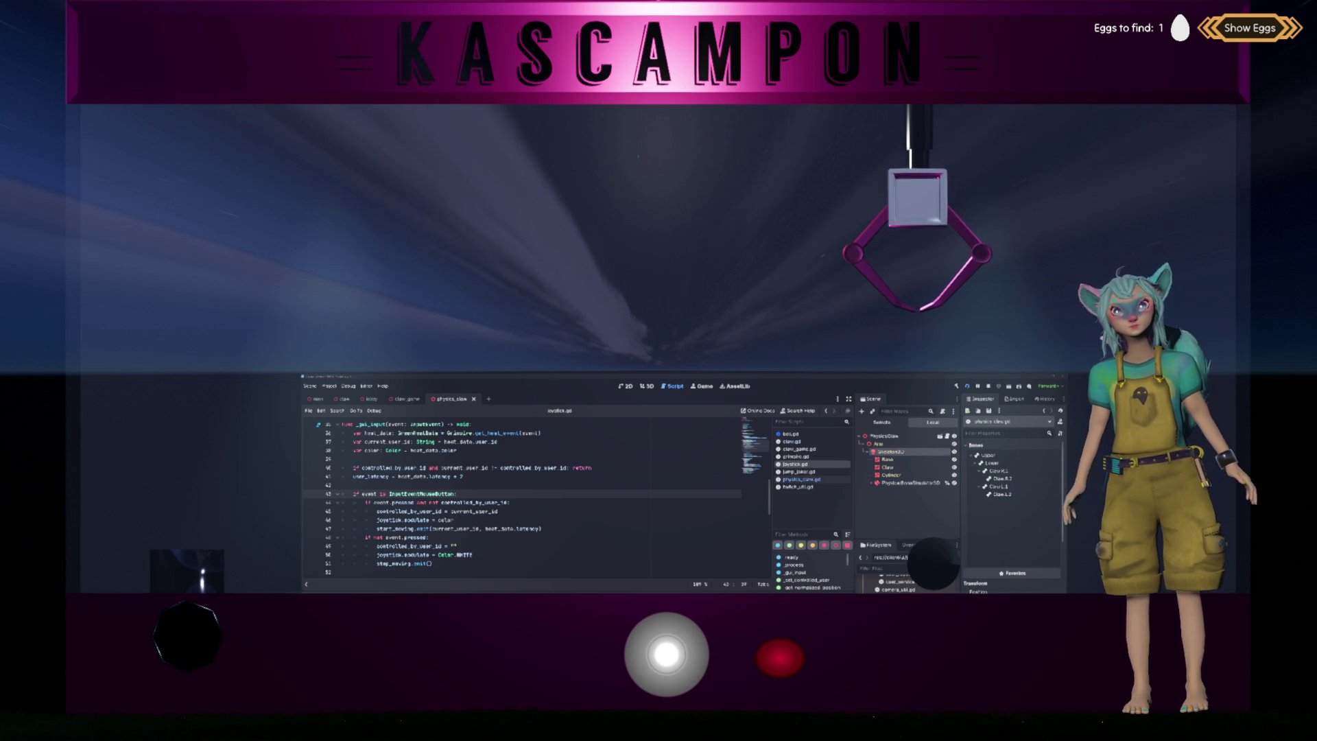
left_click(640, 485)
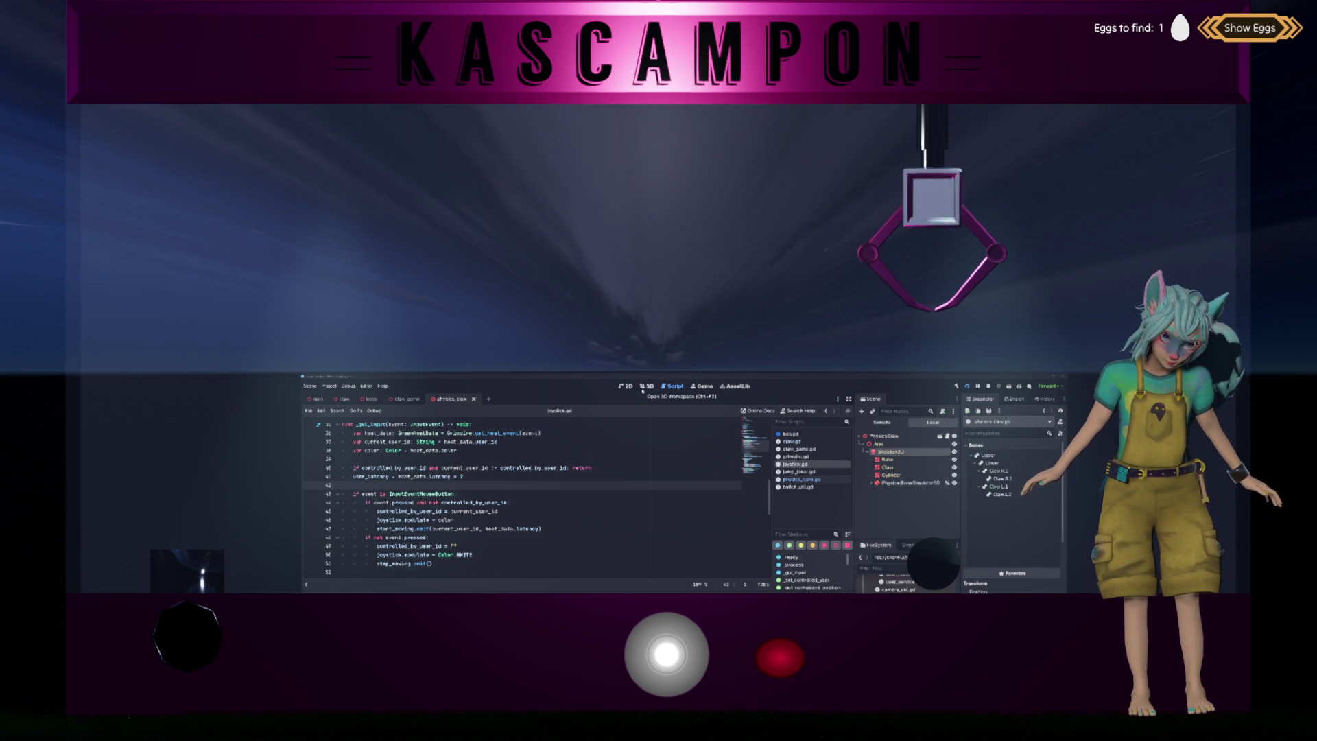
left_click(620, 474)
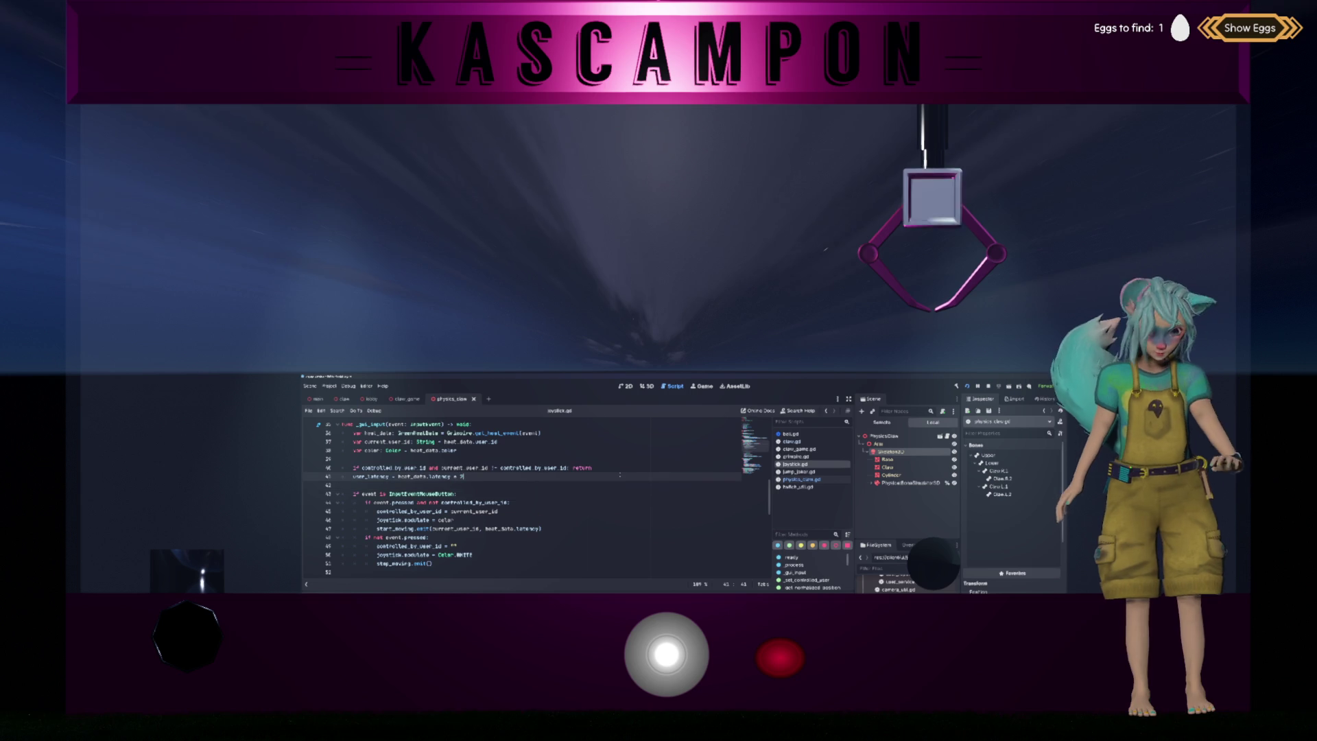
Show the physics_claw scene in the 3D view from the front, with Skeleton3D deselected
left_click(649, 387)
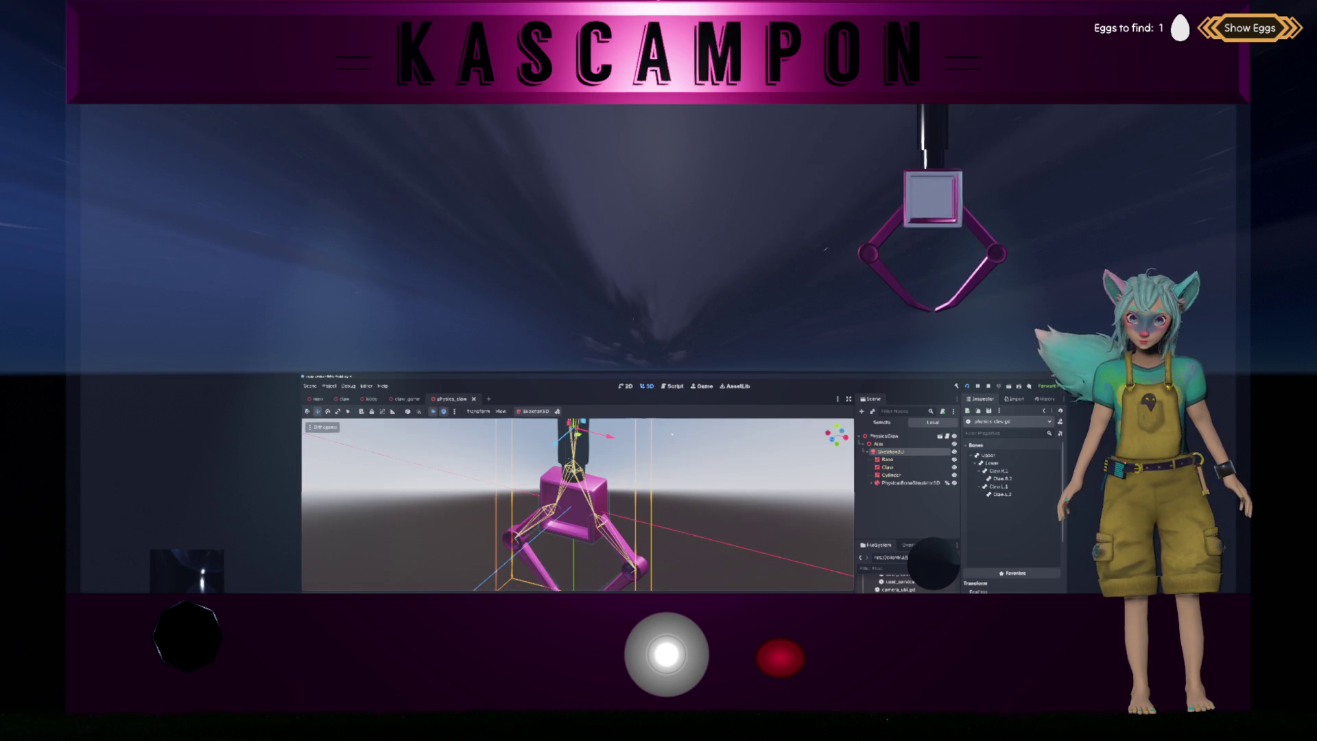
left_click_drag(672, 434, 503, 419)
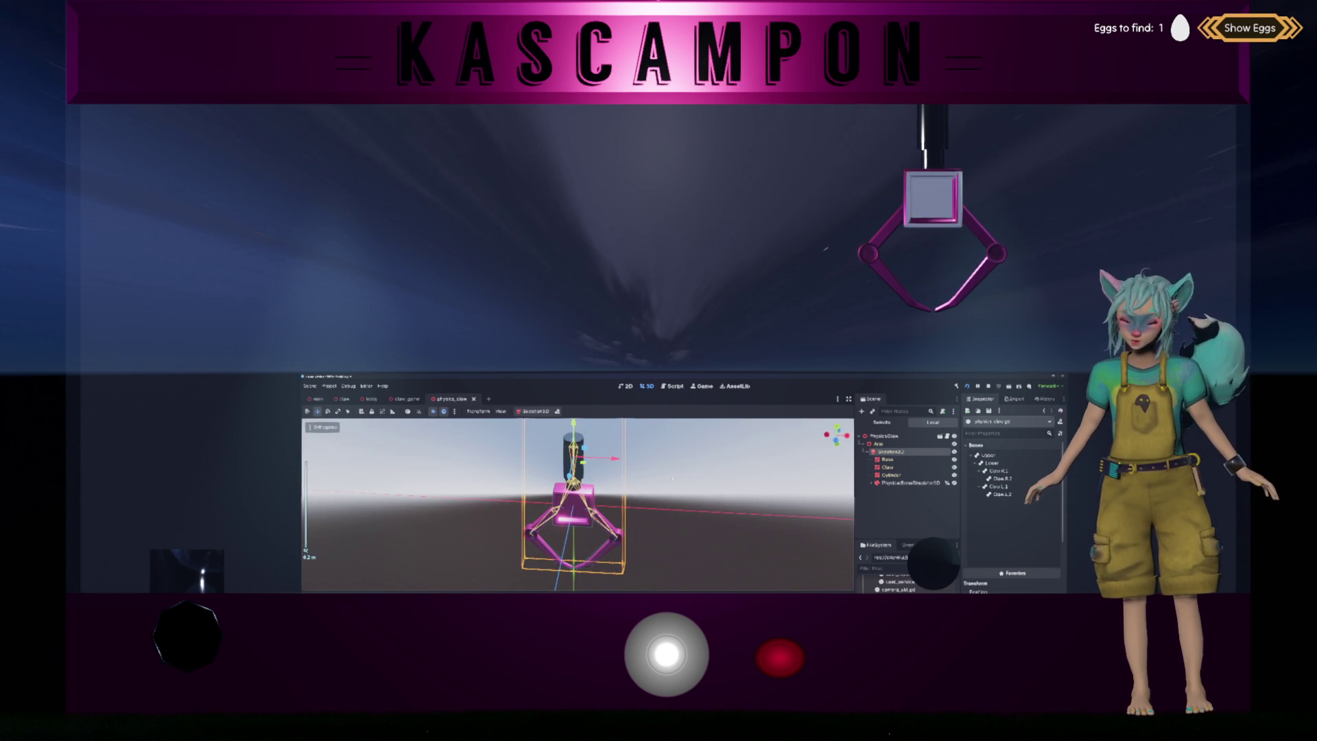
left_click_drag(683, 474, 686, 466)
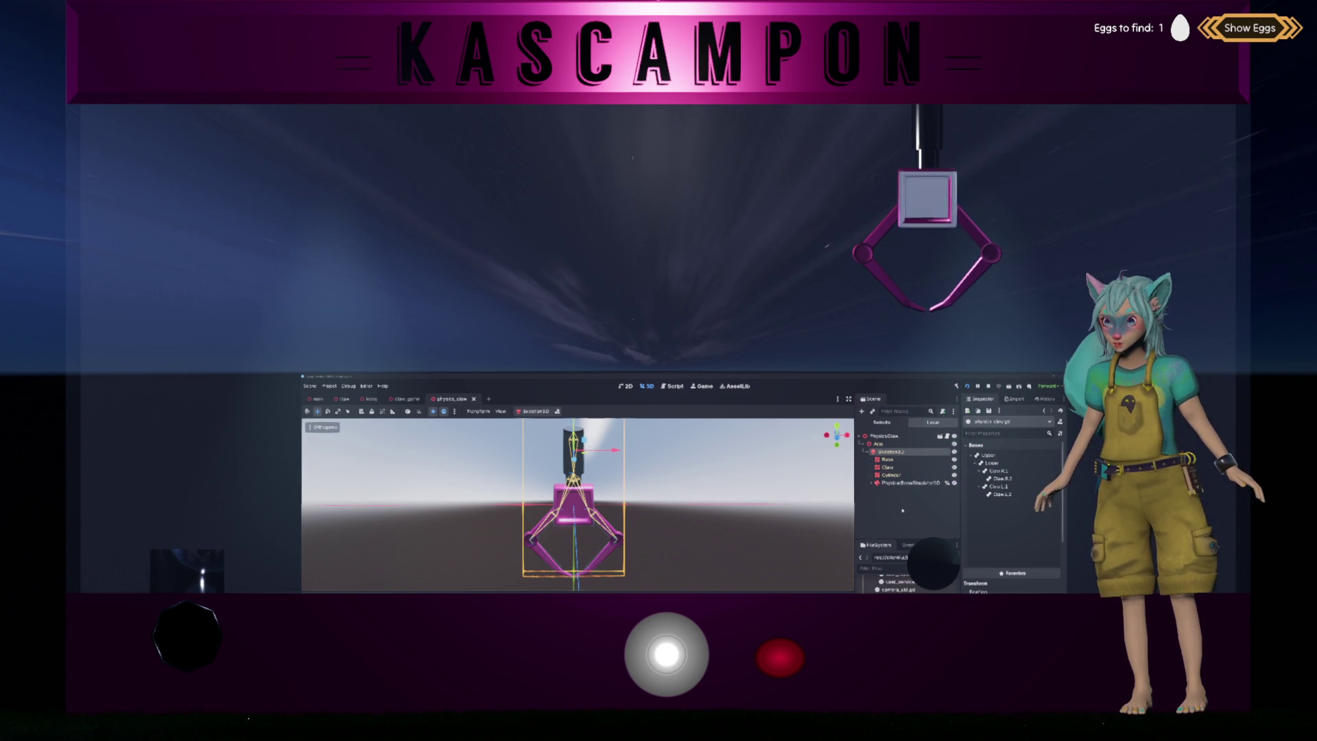
left_click(903, 509)
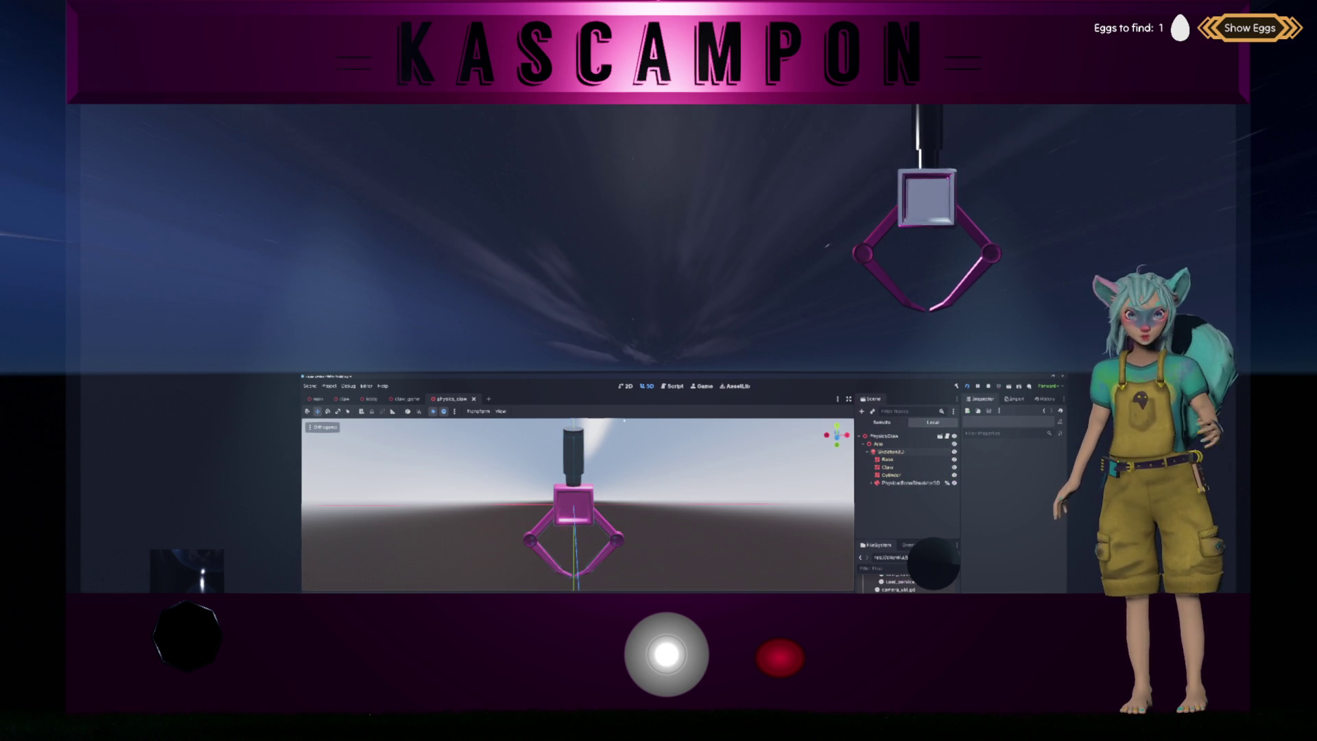
Look through the lobby and claw_game scenes
left_click(371, 398)
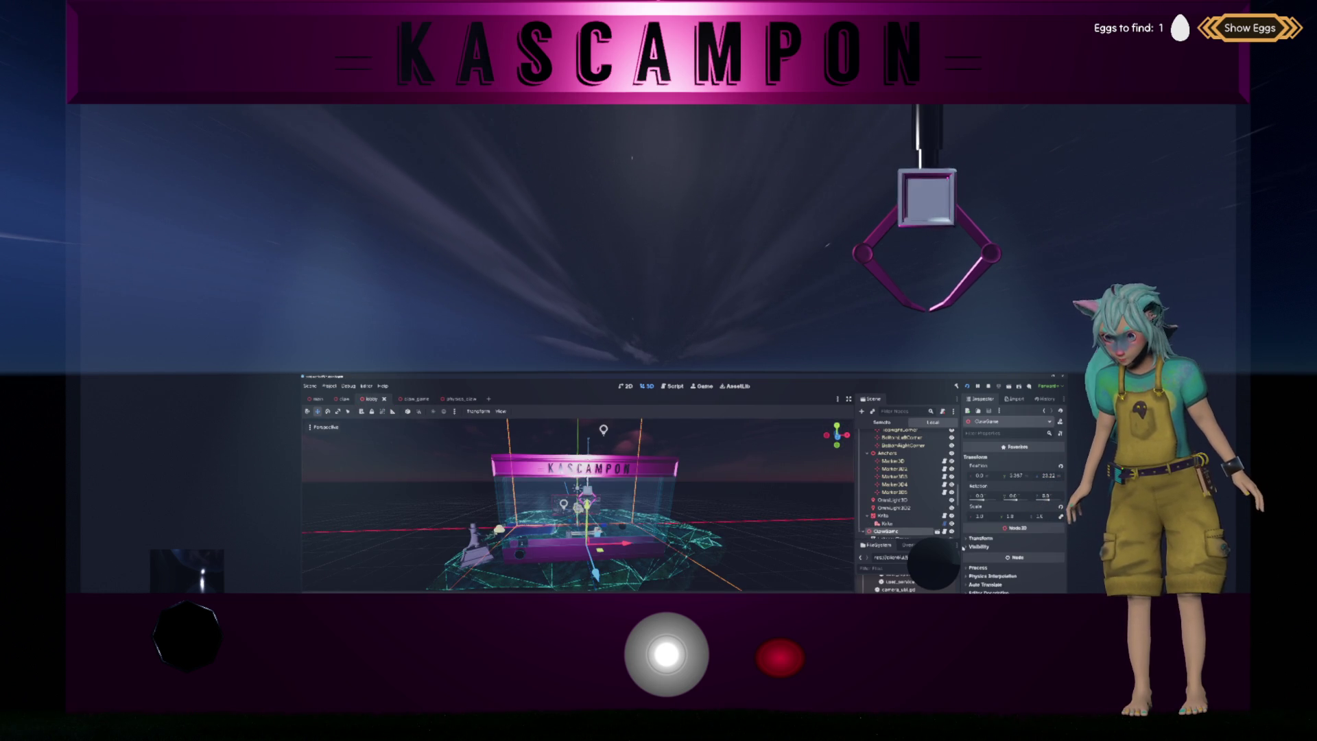
scroll(905, 494, "down", 2)
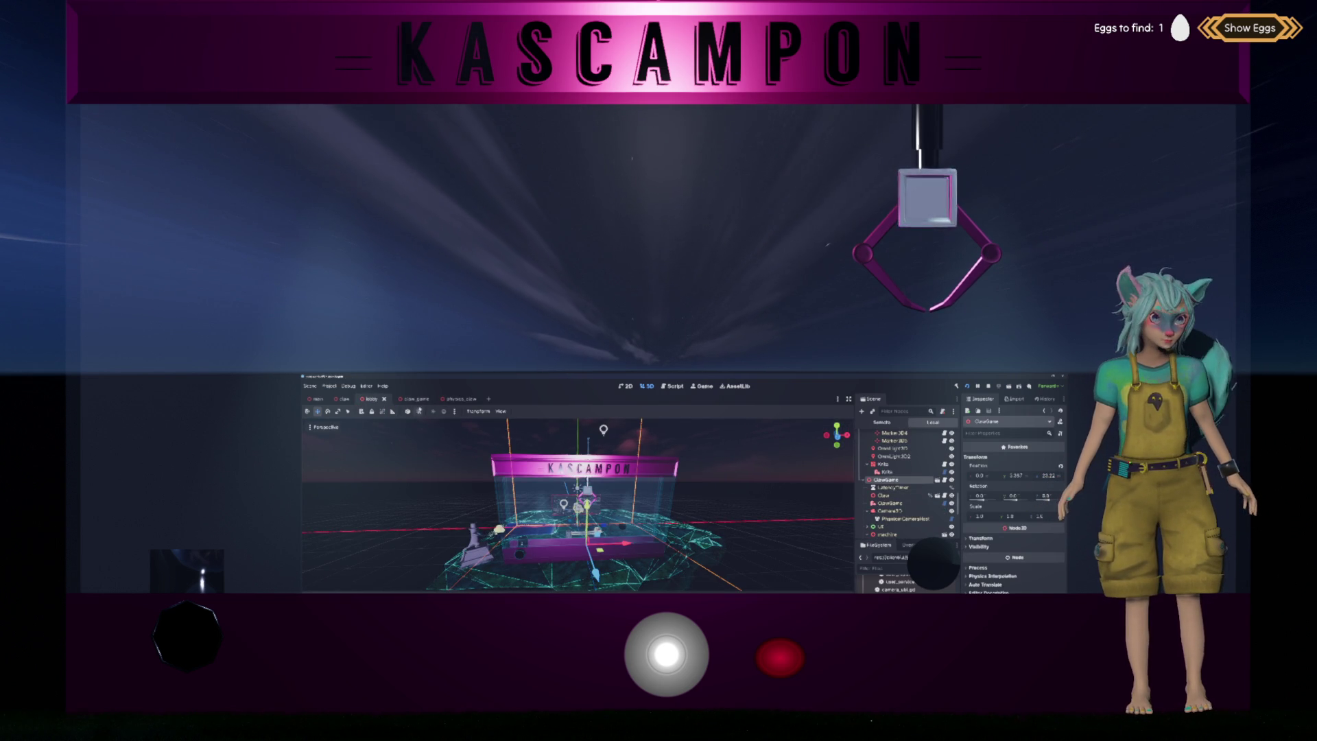
left_click(415, 398)
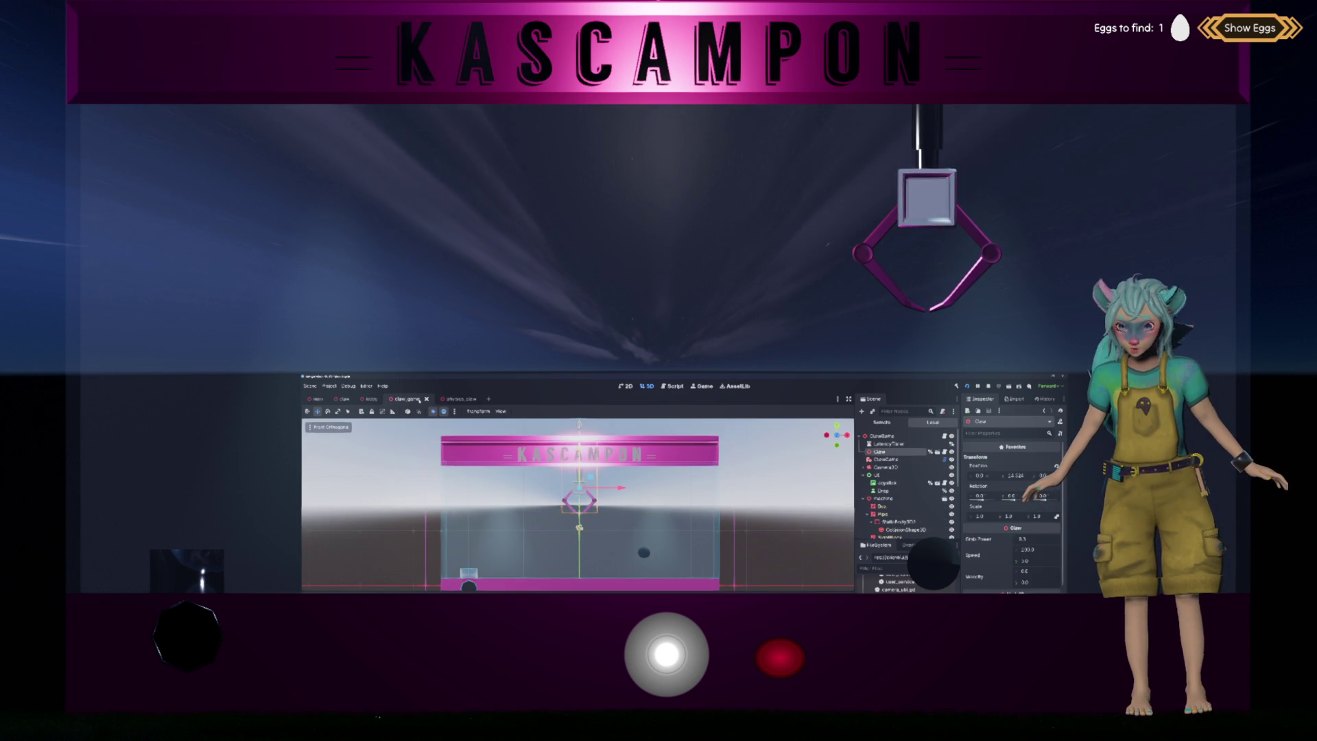
Return to physics_claw, expand PhysicalBoneSimulator3D to list its bones, and select PhysicsClaw
left_click(453, 398)
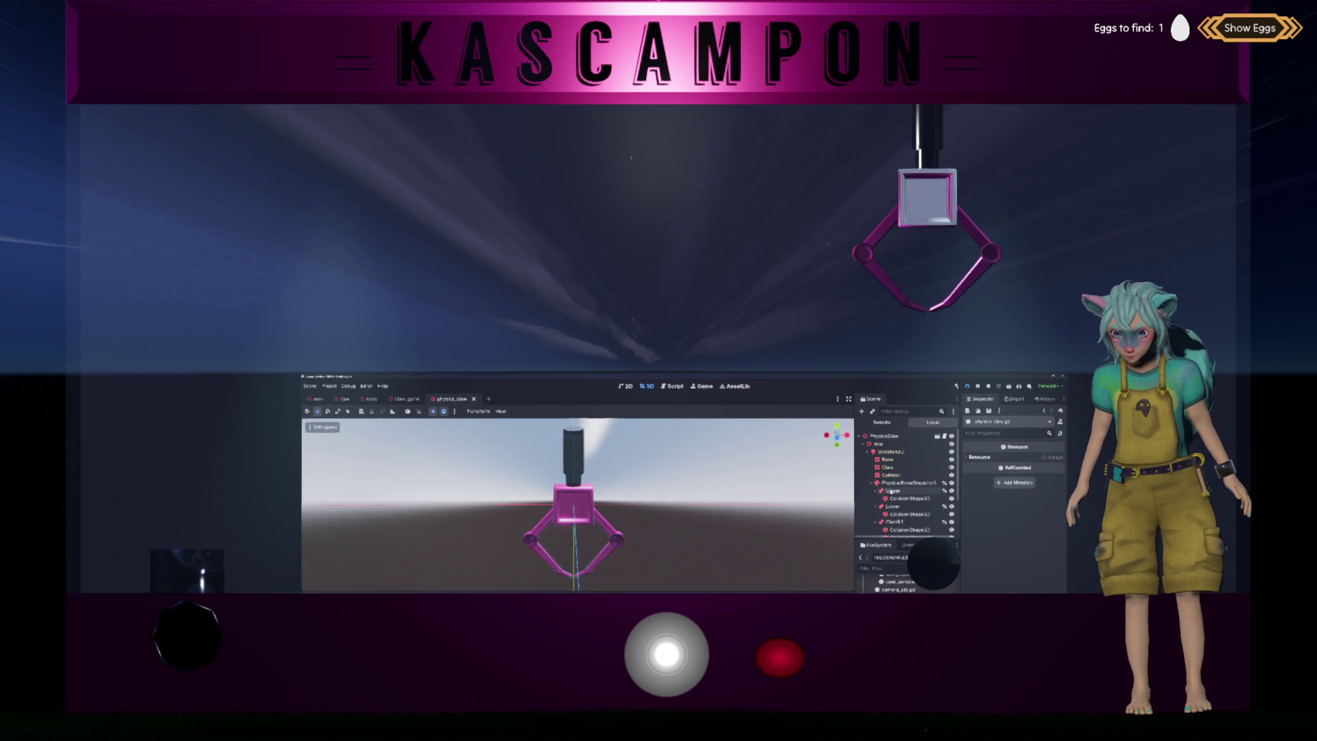
left_click(869, 483)
left_click(891, 436)
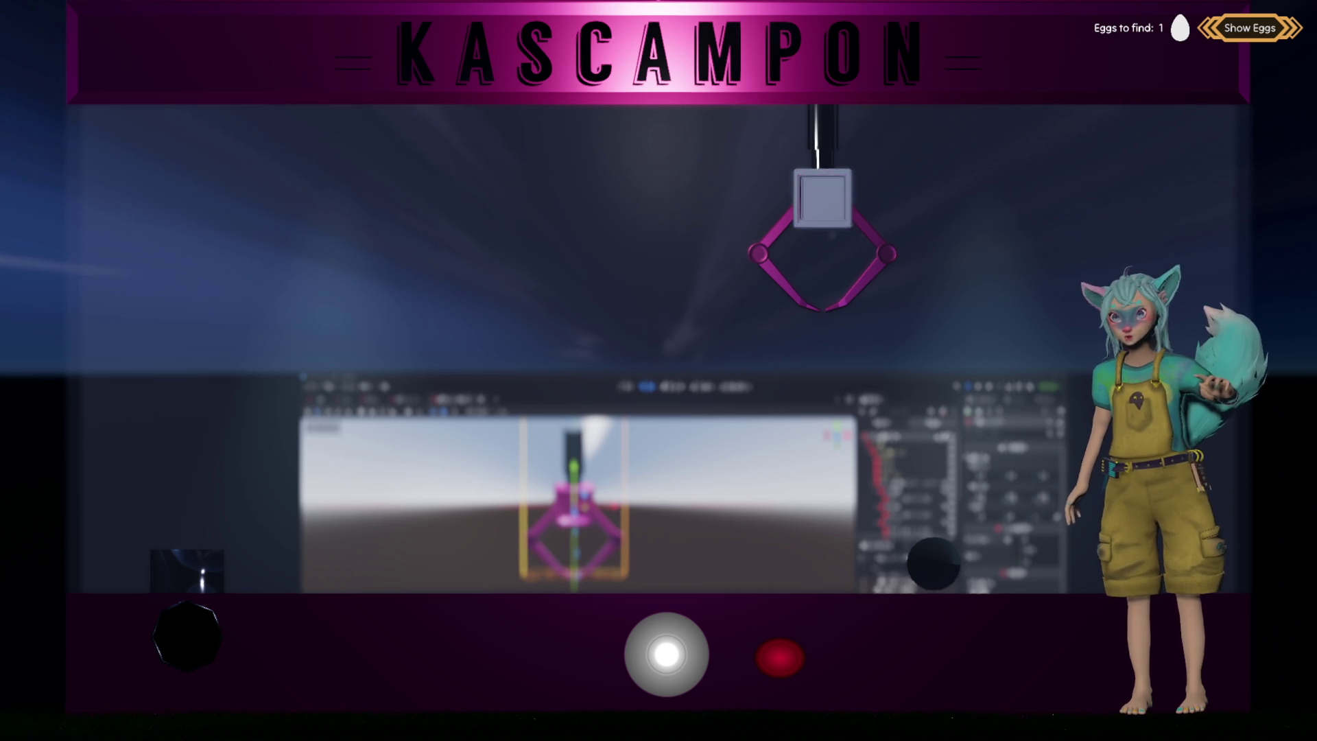
Move the claw left and drop it, then steer it to the right side and drop again
key("Left")
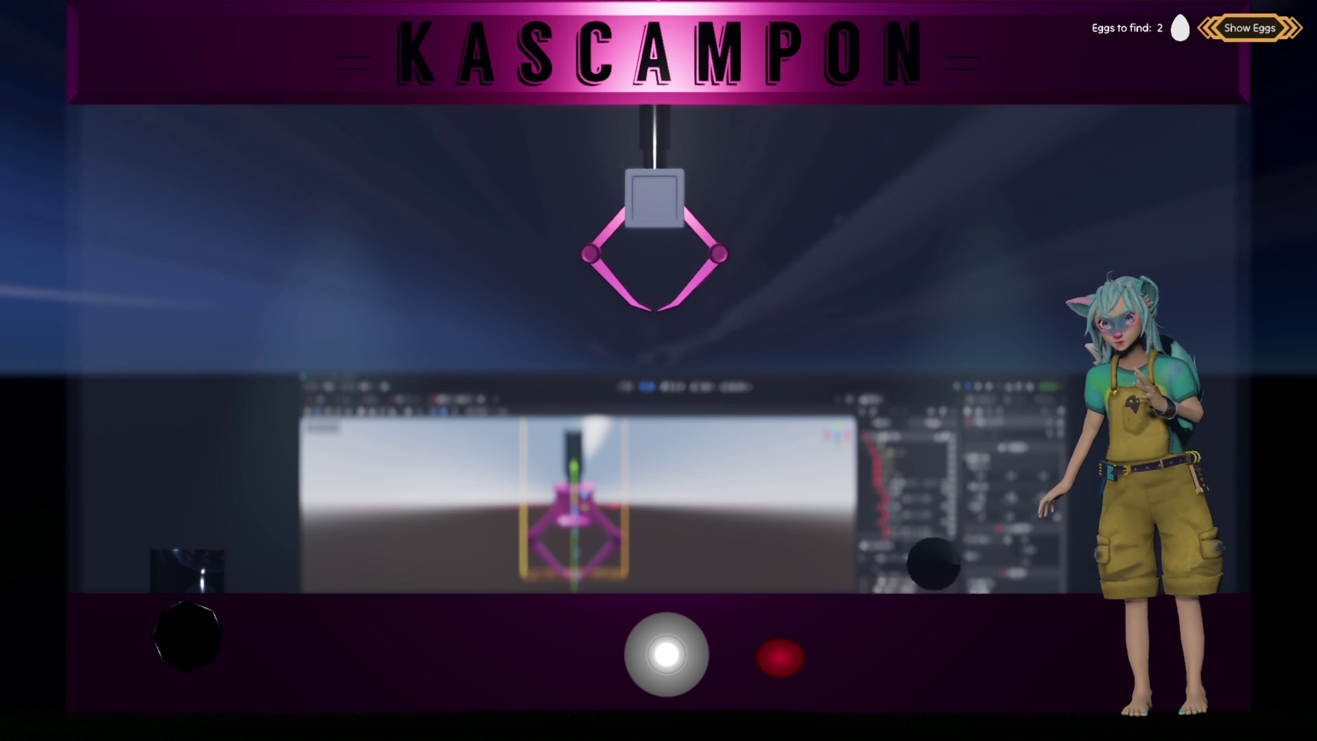
key("Left")
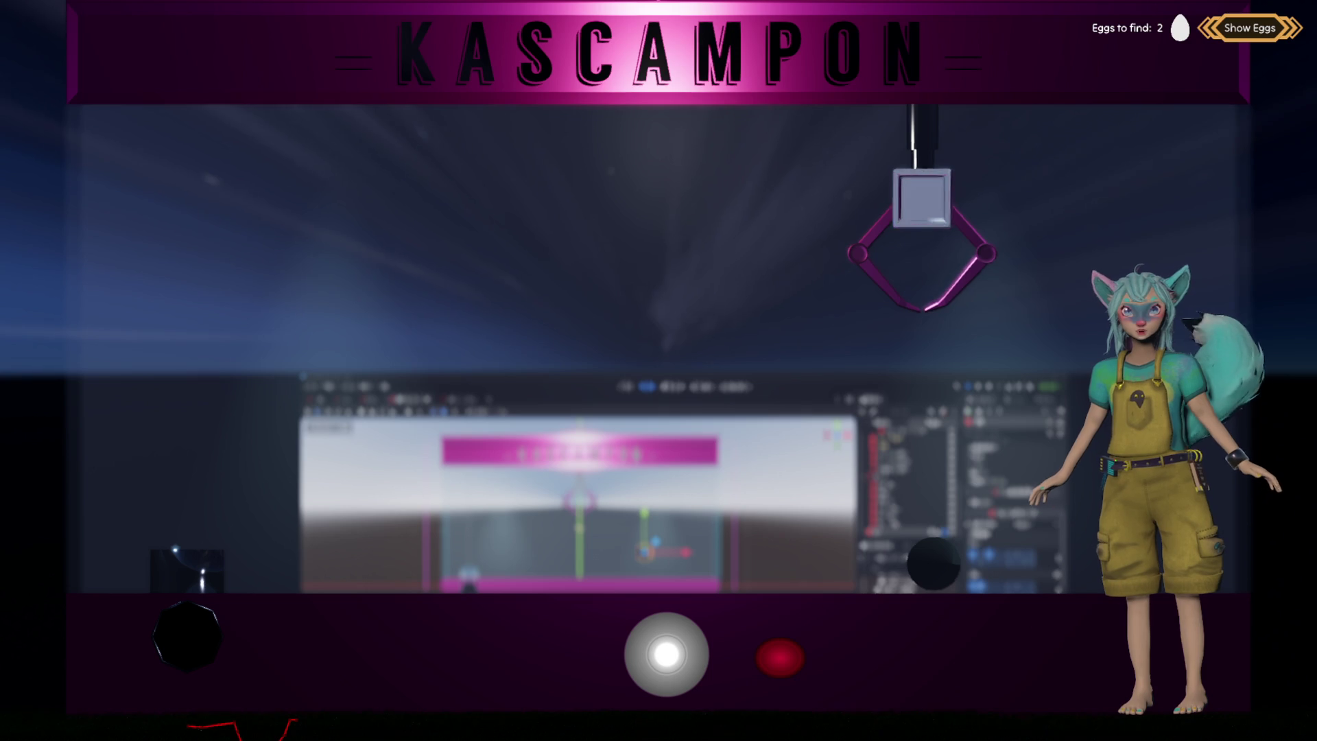
left_click(772, 652)
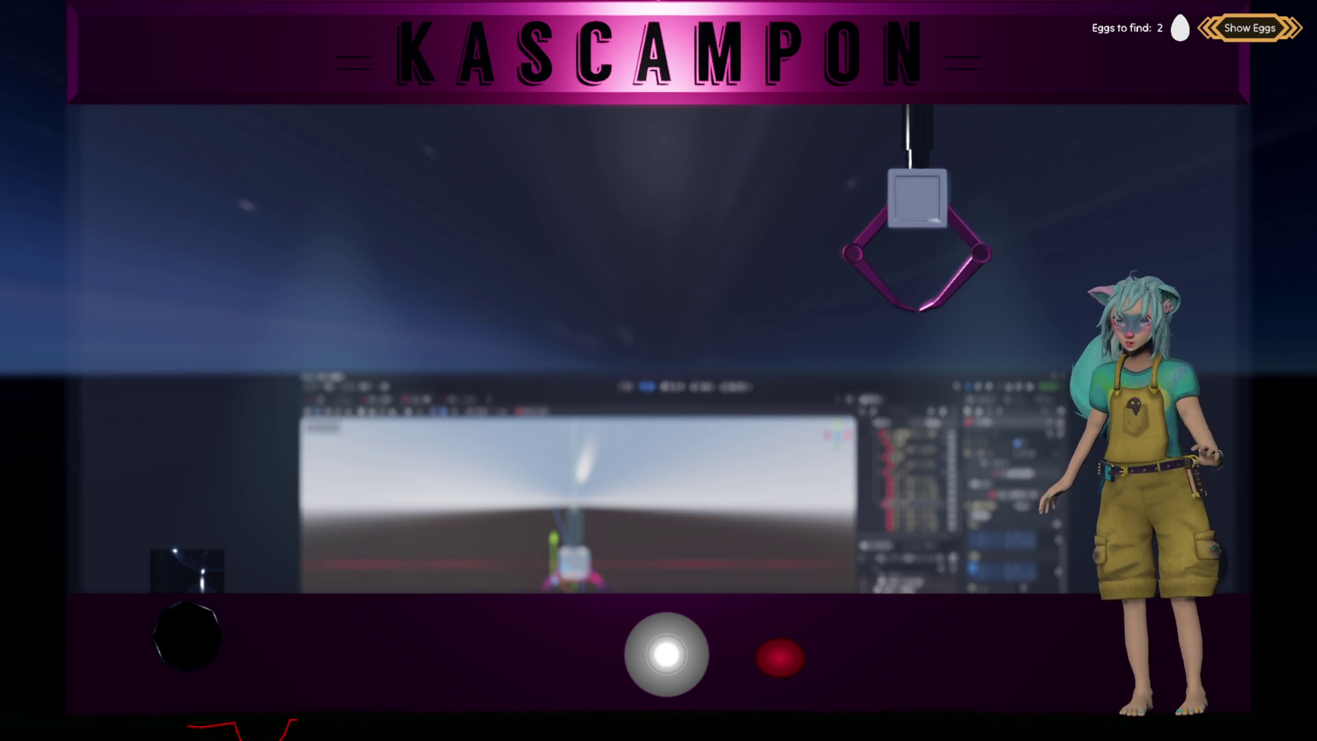
left_click_drag(666, 654, 1220, 663)
left_click(778, 661)
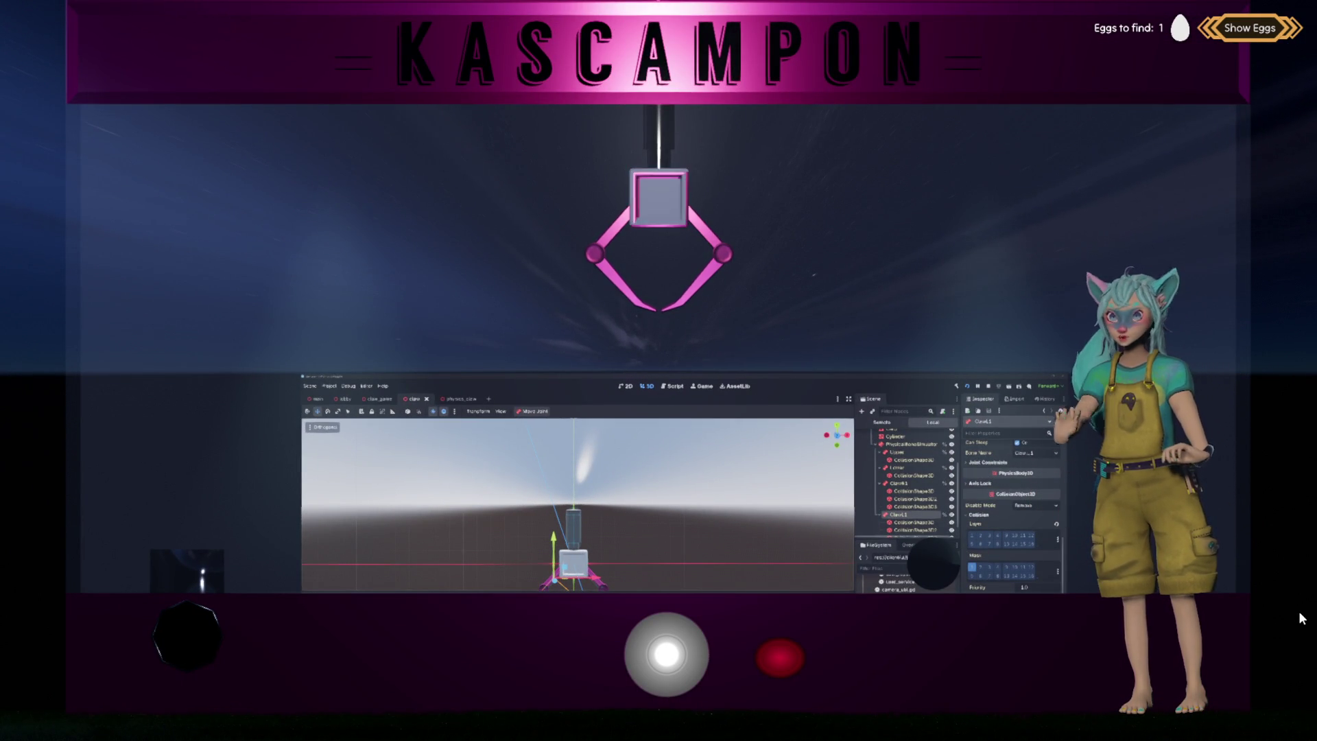
Move the claw right holding the black ball, then start carrying it left
left_click_drag(655, 655, 864, 661)
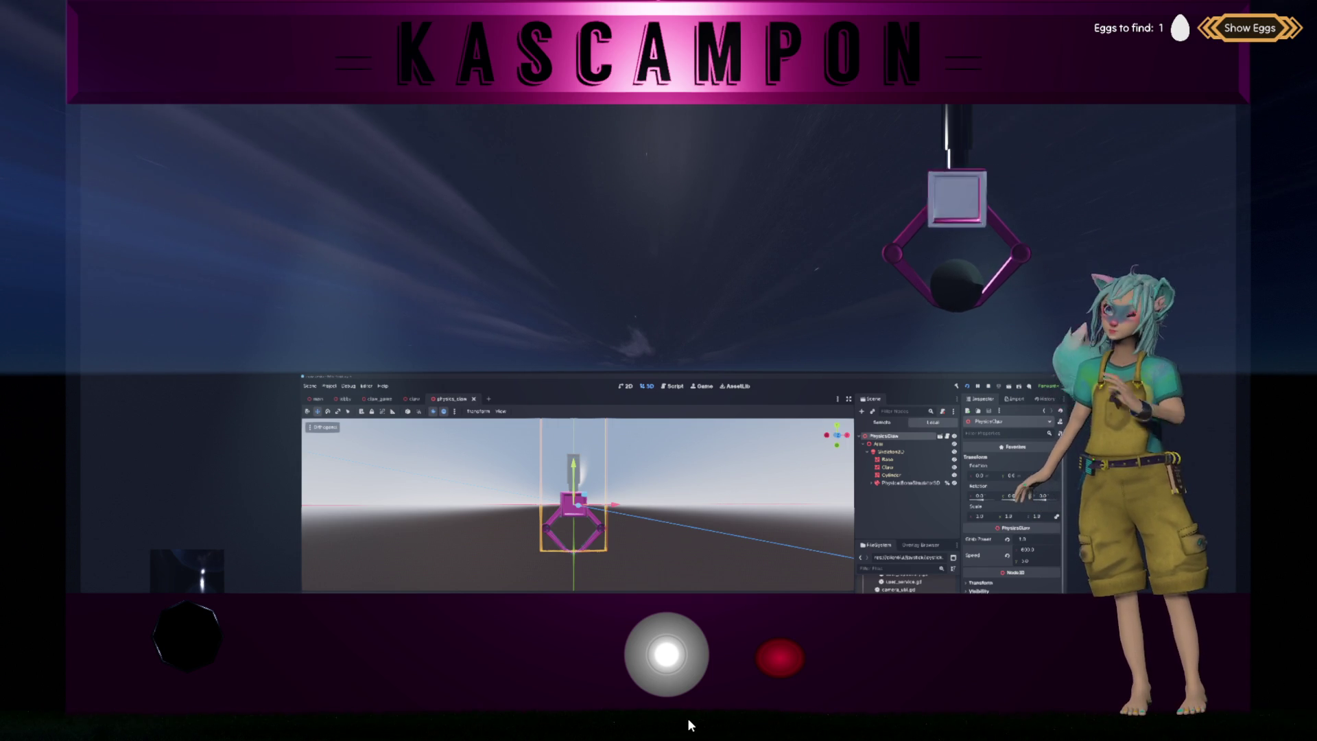
left_click_drag(647, 647, 322, 645)
Slide the claw and black ball to the machine's far left edge with the Left arrow key
key("Left")
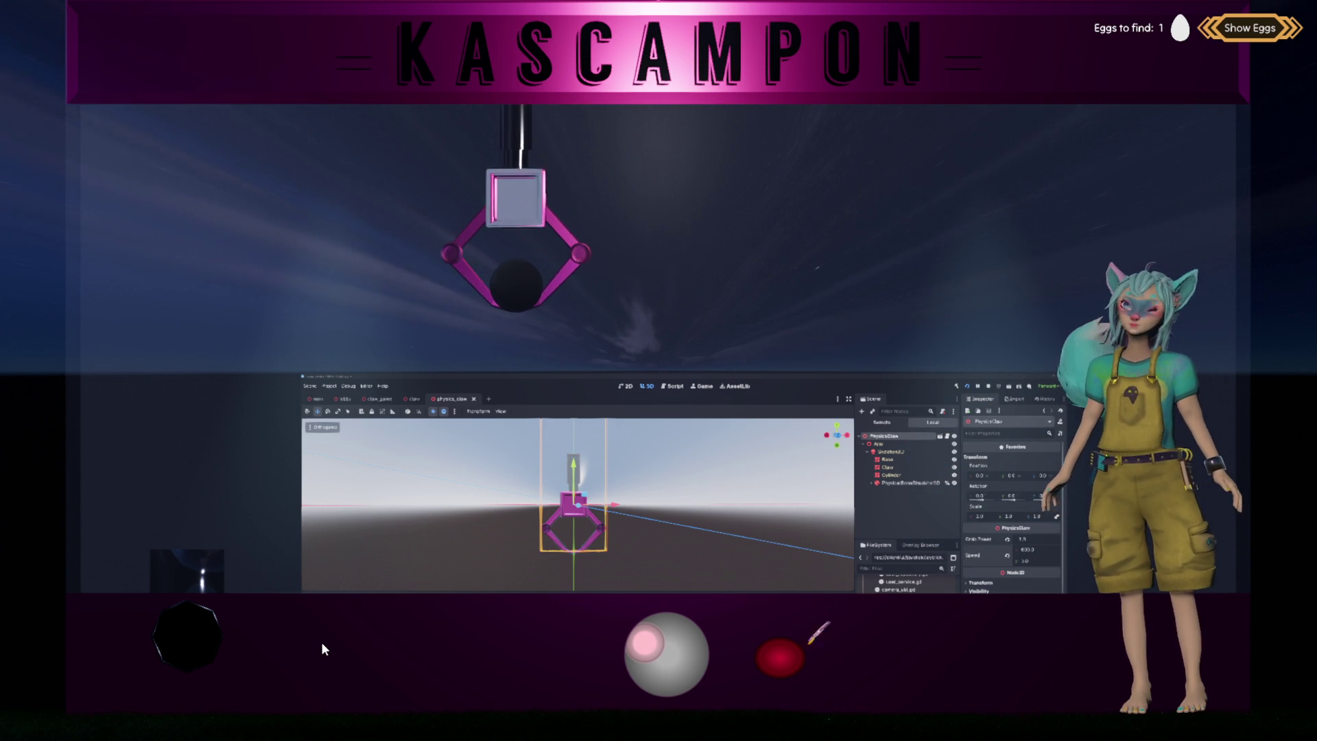
key("Left")
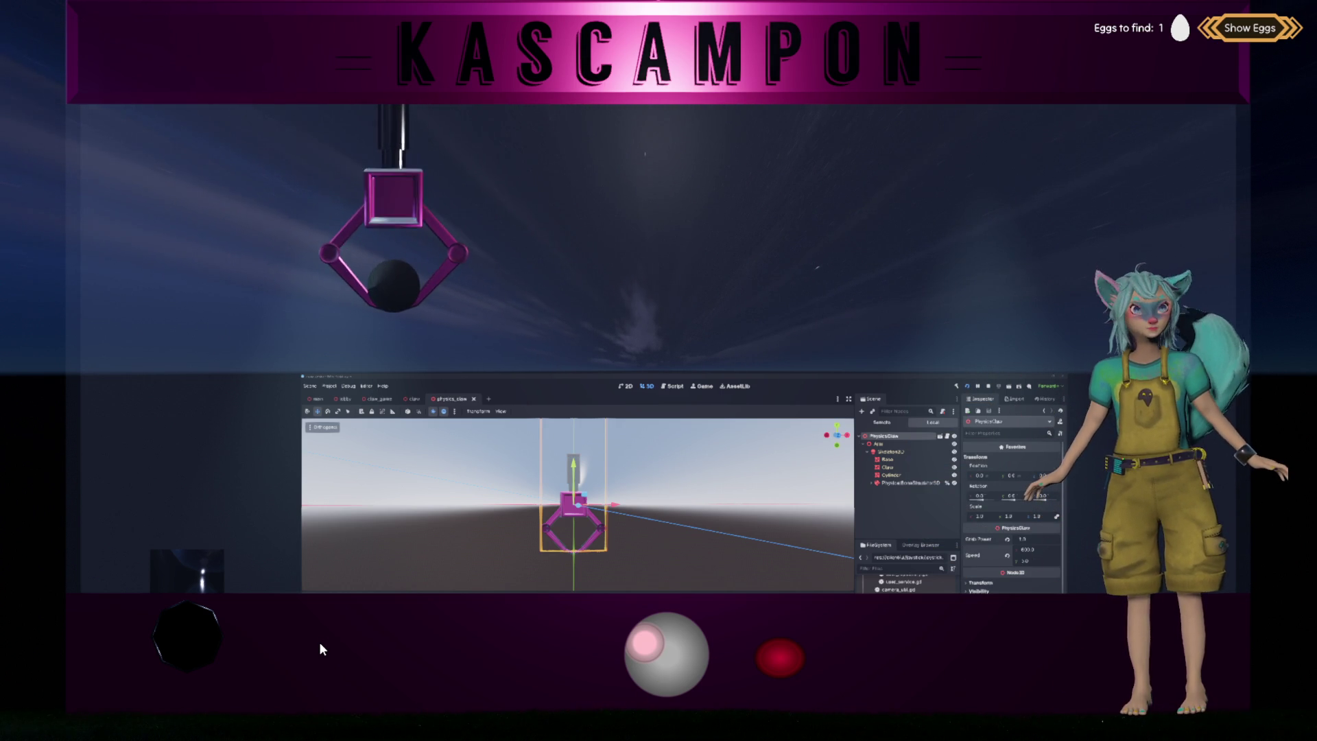
key("Left")
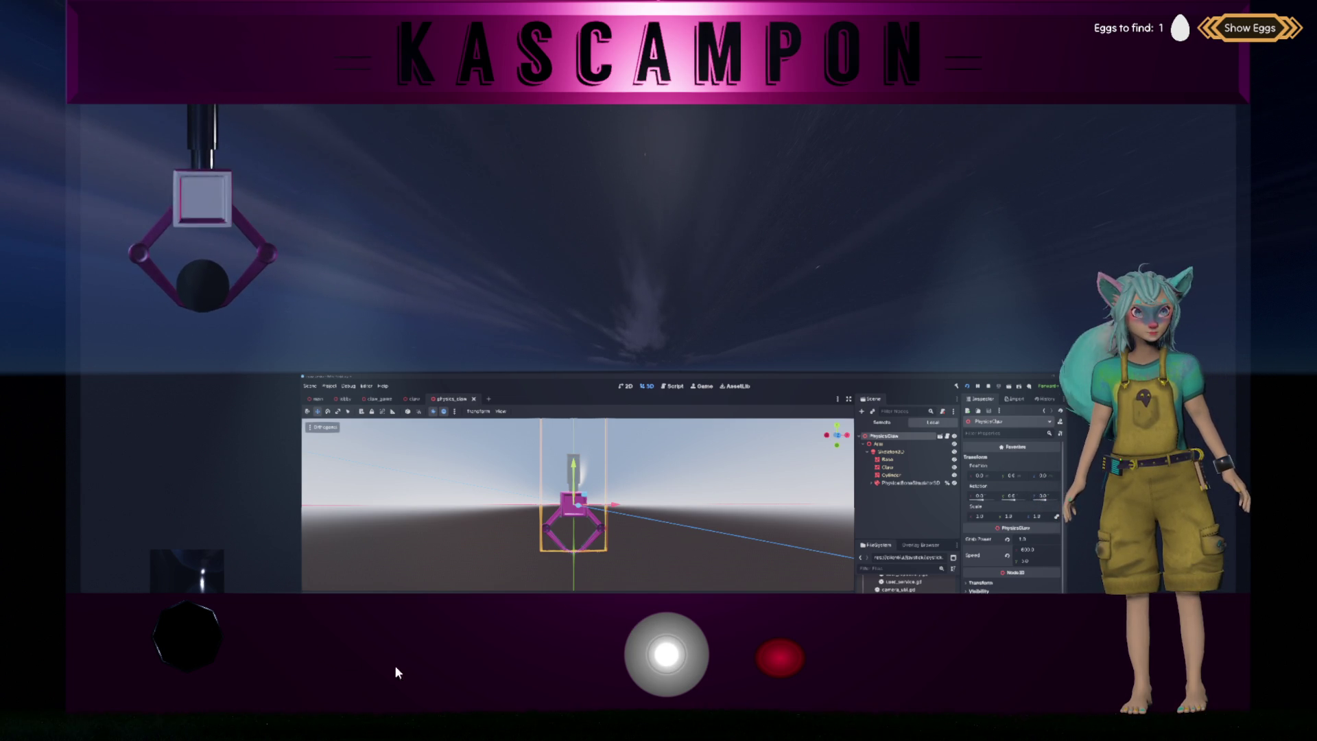
mouse_move(676, 660)
left_mouse_down()
mouse_move(630, 660)
mouse_move(661, 672)
left_mouse_up()
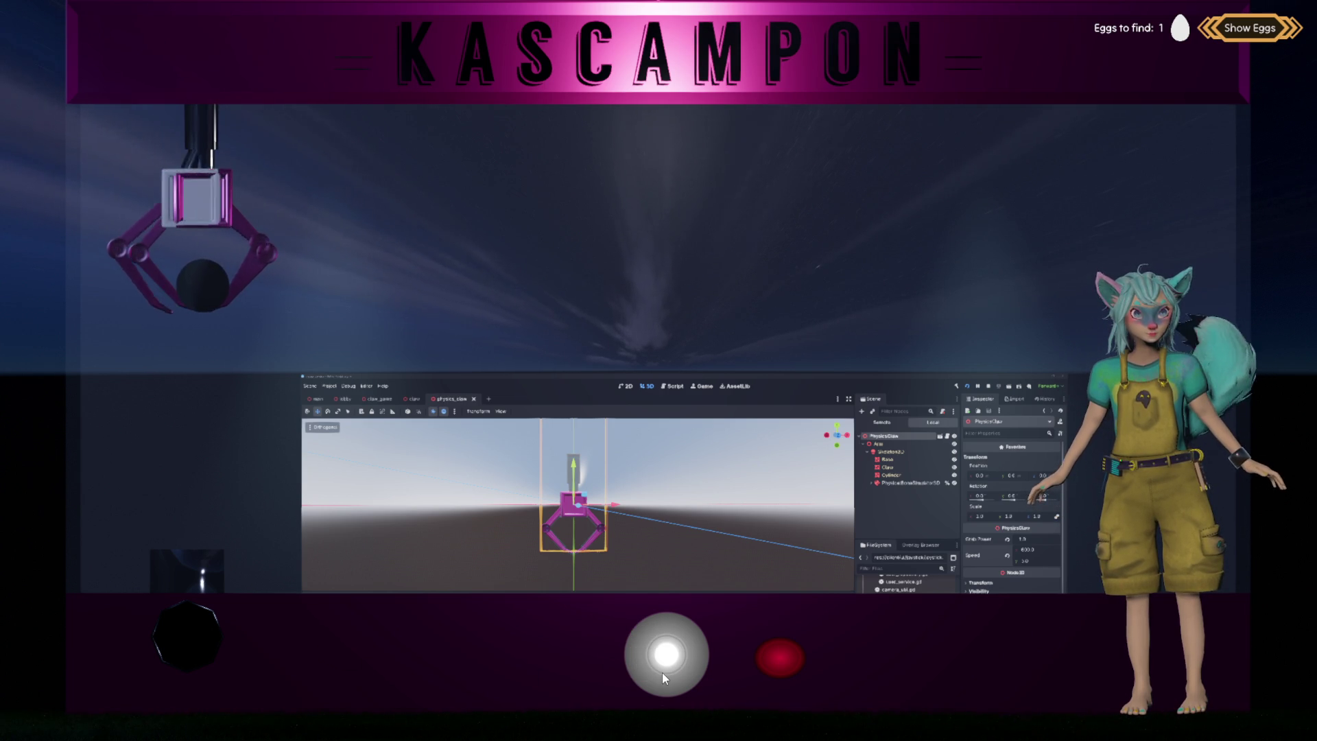